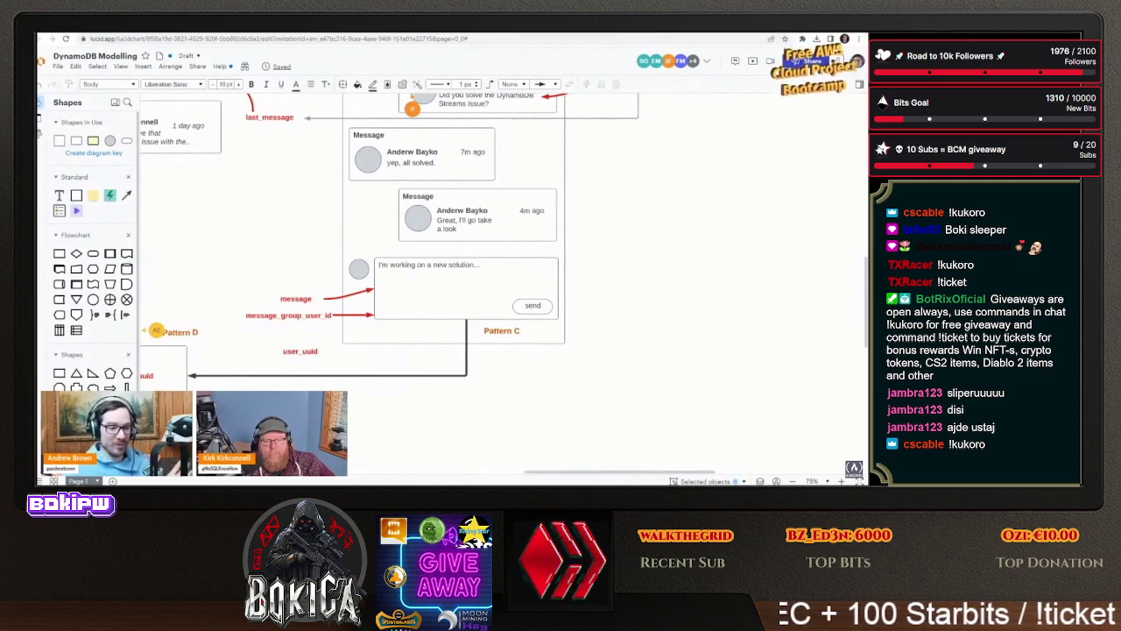
# Step: Pan around the Lucidchart diagram to review the Pattern C and D message mockups
pyautogui.moveTo(227, 220); pyautogui.dragTo(316, 214)
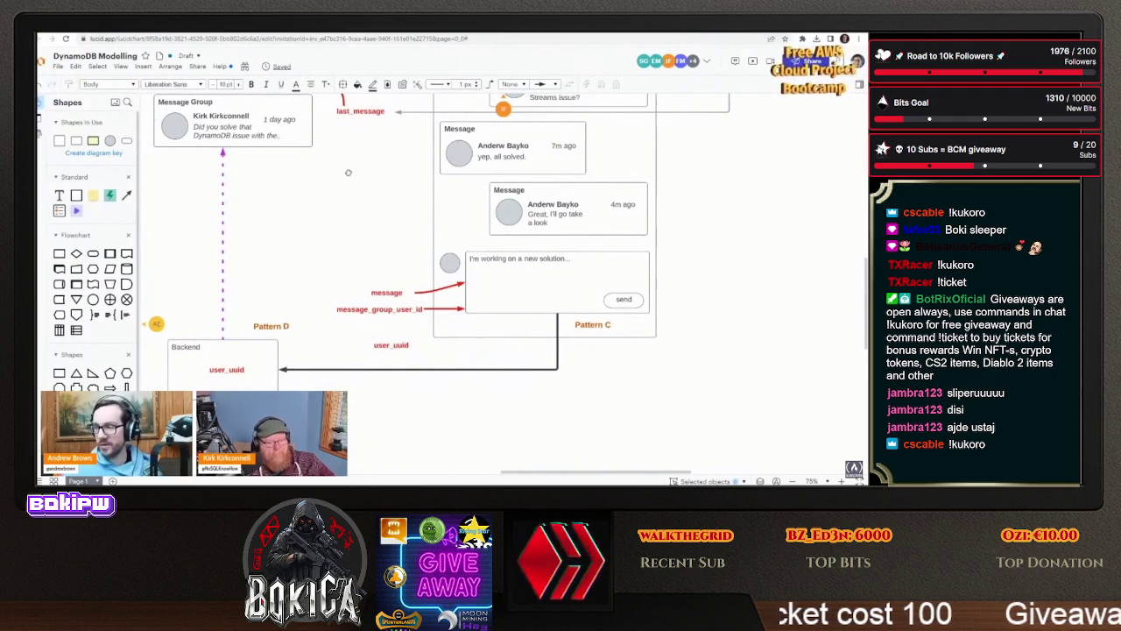
pyautogui.scroll(2, 351, 246)
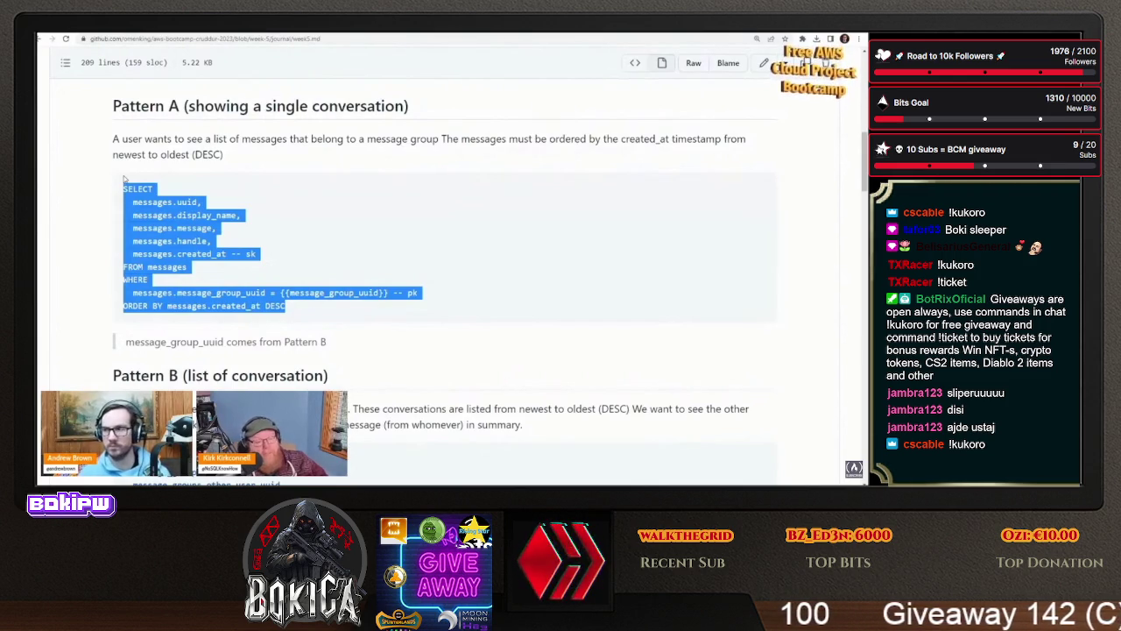
# Step: Search for 'partiql' in a new tab and browse the partiql.org homepage
pyautogui.hotkey('ctrl', 't')
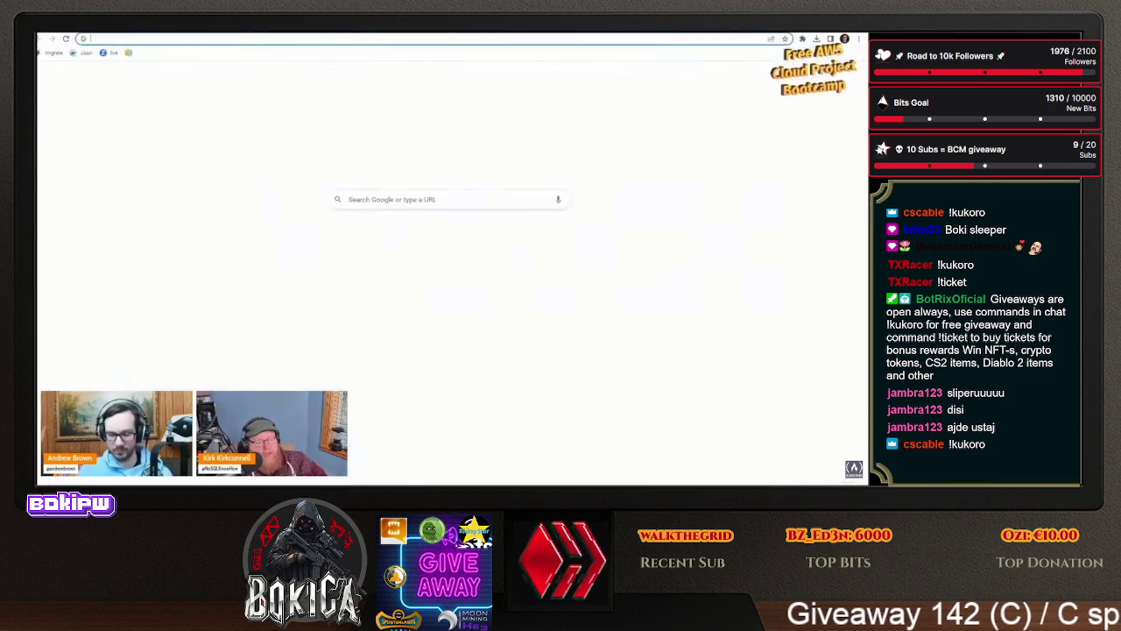
pyautogui.write('partiql')
pyautogui.press('Return')
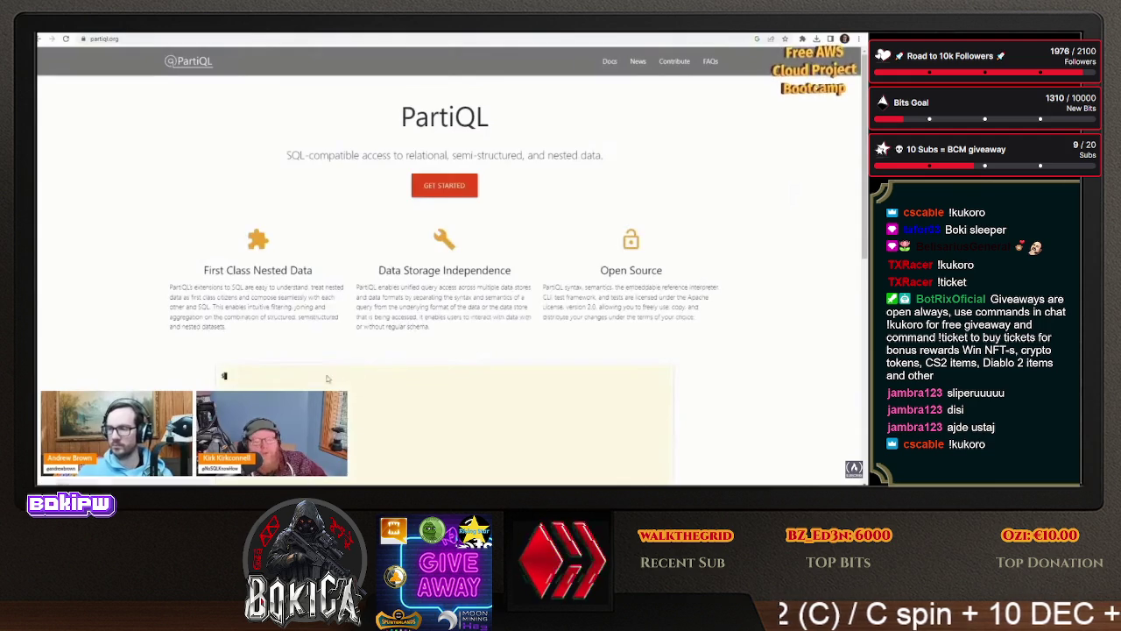
pyautogui.scroll(-4, 178, 380)
pyautogui.scroll(2, 182, 386)
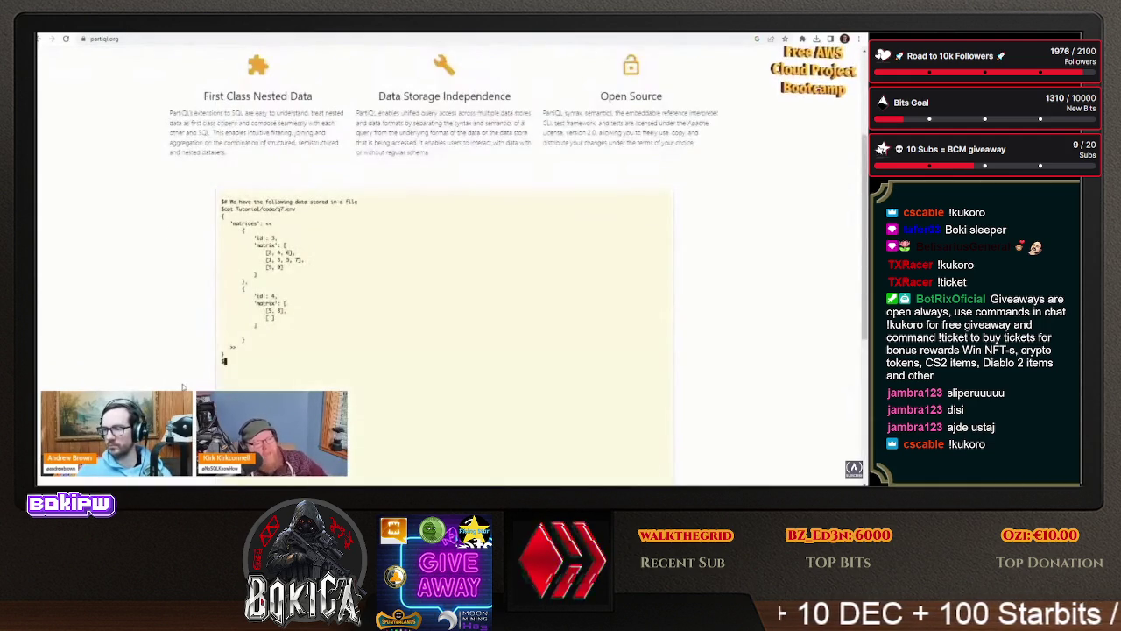
pyautogui.scroll(2, 183, 386)
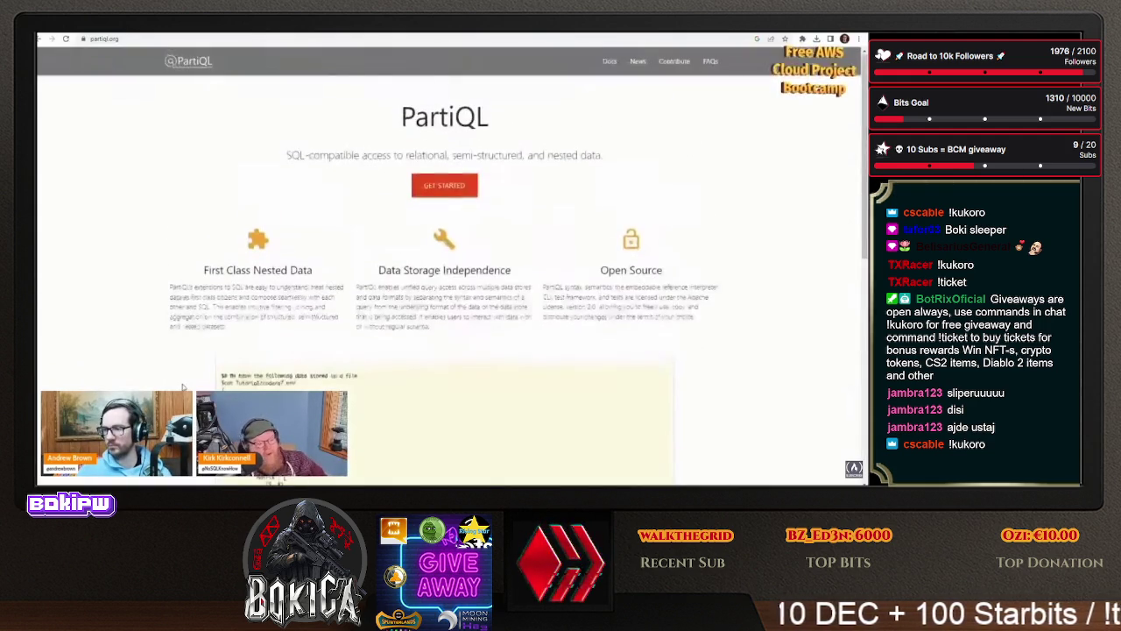
# Step: Search 'partiql dynamodb' and open the AWS DynamoDB PartiQL developer guide
pyautogui.doubleClick(117, 39)
pyautogui.write('partiql dynamodb')
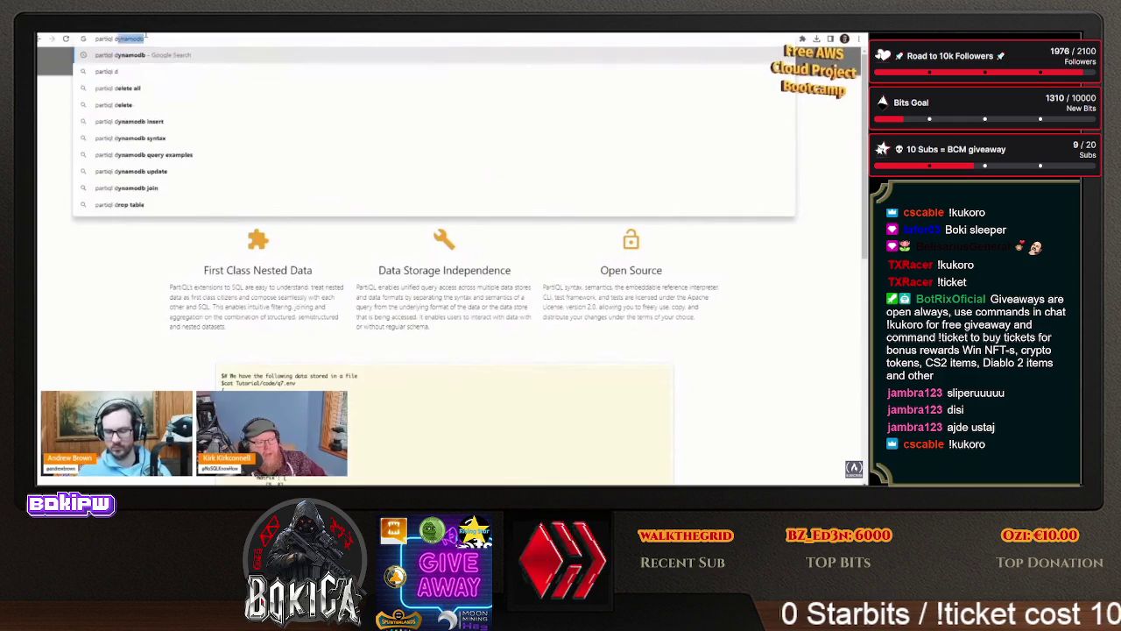
pyautogui.press('Return')
pyautogui.click(226, 167)
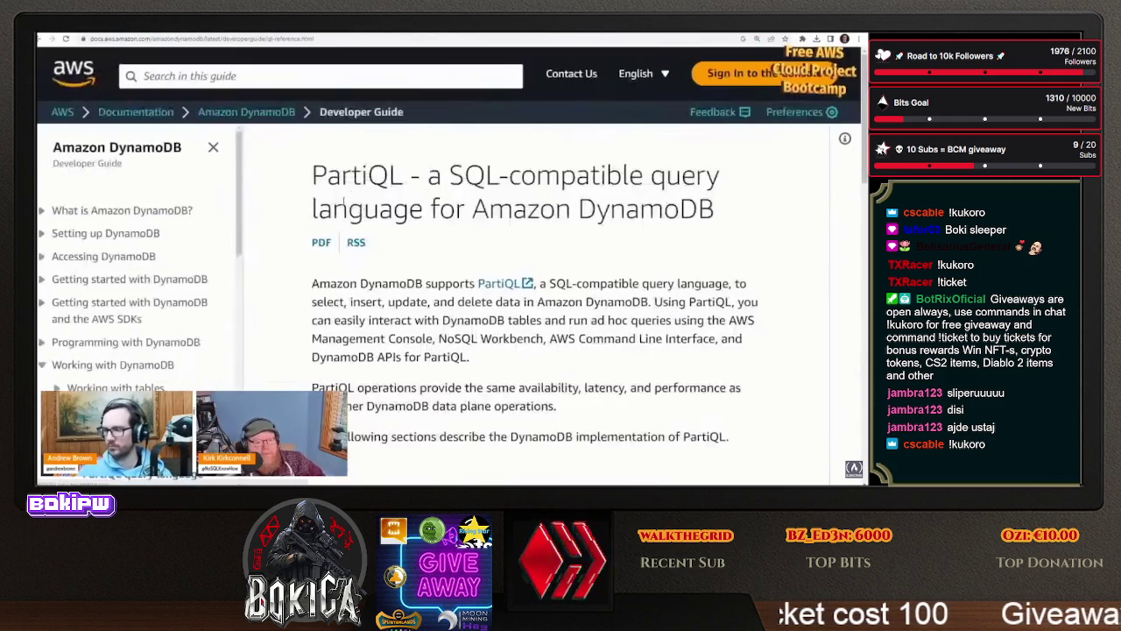
# Step: Open the Getting started with PartiQL topic from the developer guide
pyautogui.scroll(-15, 340, 201)
pyautogui.scroll(10, 338, 201)
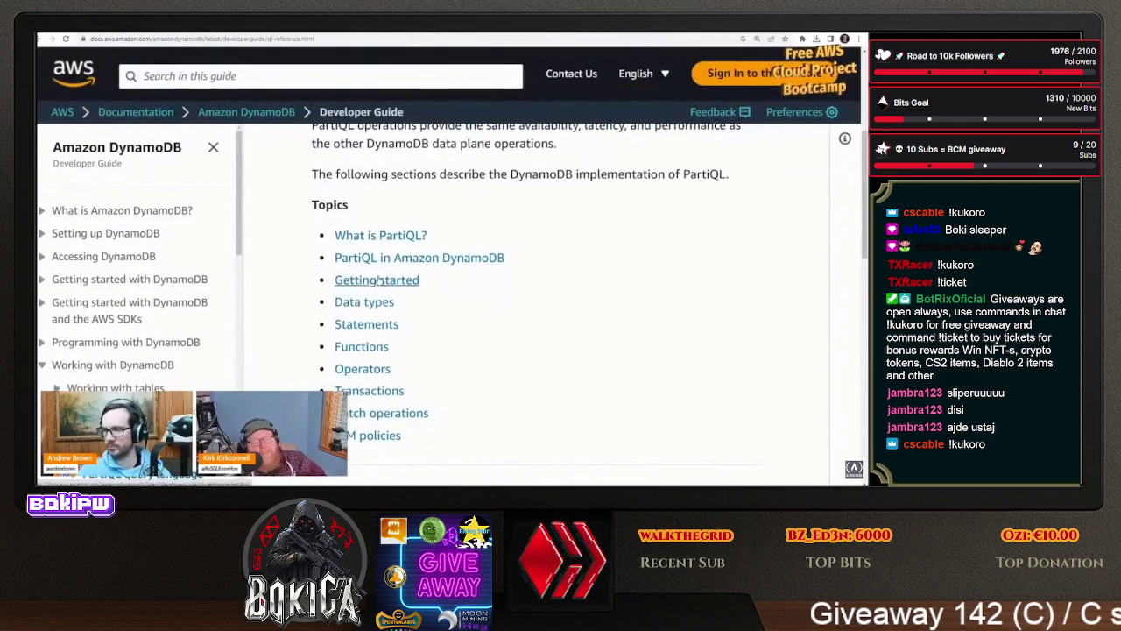
pyautogui.click(376, 279)
# Step: Find the console walkthrough screenshot of the Music table query and enlarge it
pyautogui.scroll(-5, 350, 304)
pyautogui.scroll(-5, 350, 303)
pyautogui.scroll(5, 351, 302)
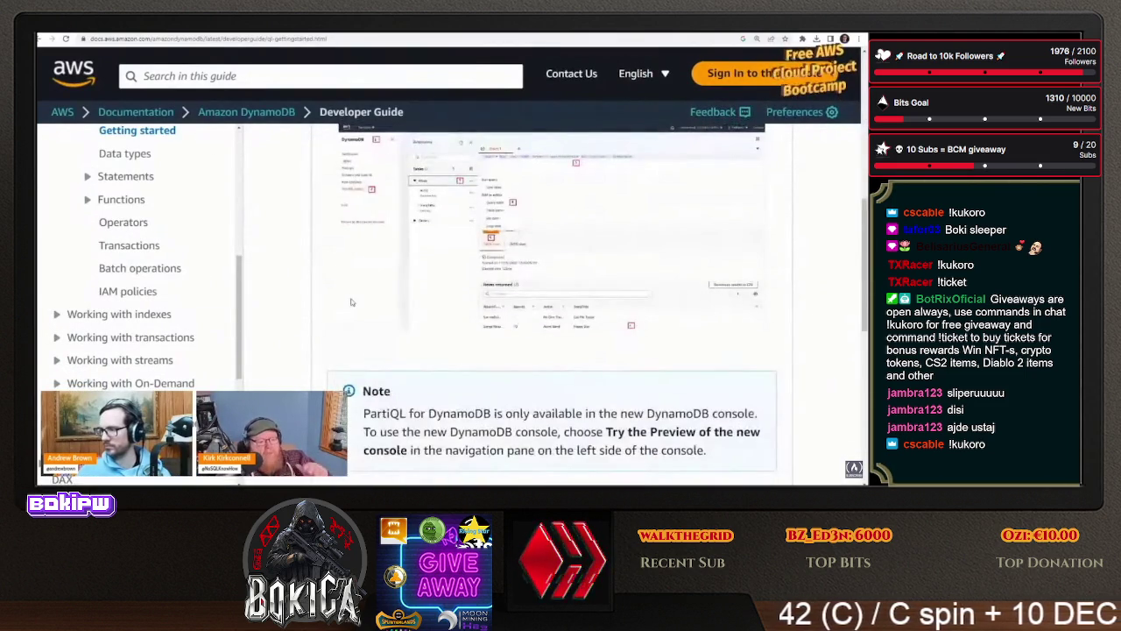
pyautogui.scroll(1, 520, 204)
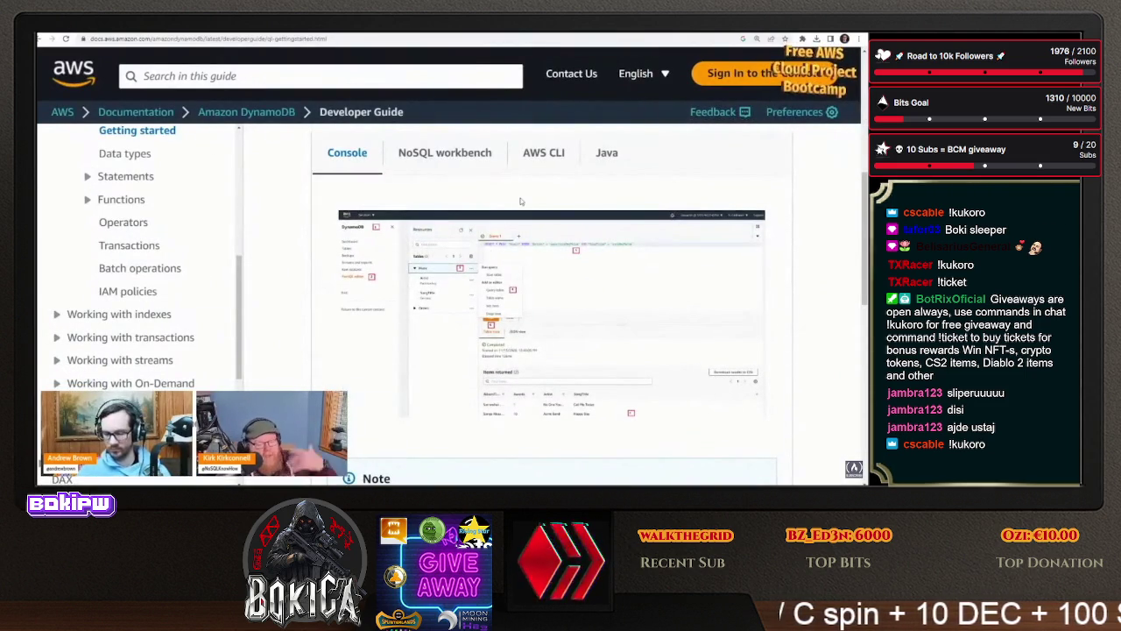
pyautogui.scroll(2, 519, 205)
pyautogui.scroll(-1, 519, 203)
pyautogui.scroll(-1, 519, 203)
pyautogui.scroll(1, 519, 203)
pyautogui.scroll(5, 235, 172)
pyautogui.click(240, 162)
# Step: Pan across the full-size screenshot to read the Music table query, then return to the journal
pyautogui.scroll(-5, 240, 172)
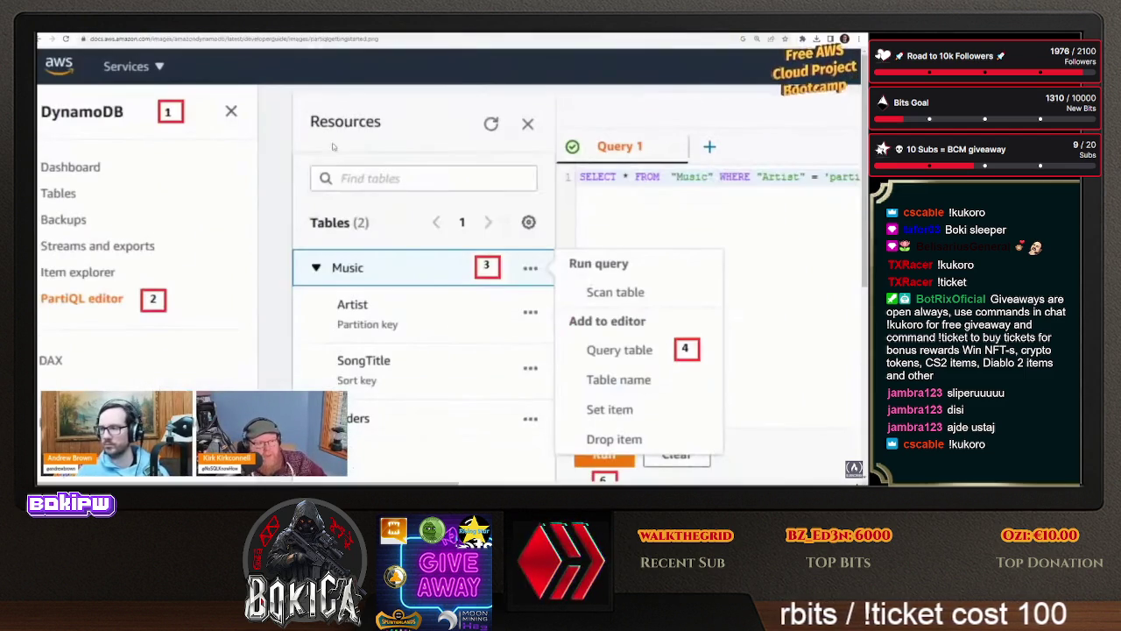
pyautogui.scroll(-1, 590, 326)
pyautogui.scroll(-4, 590, 327)
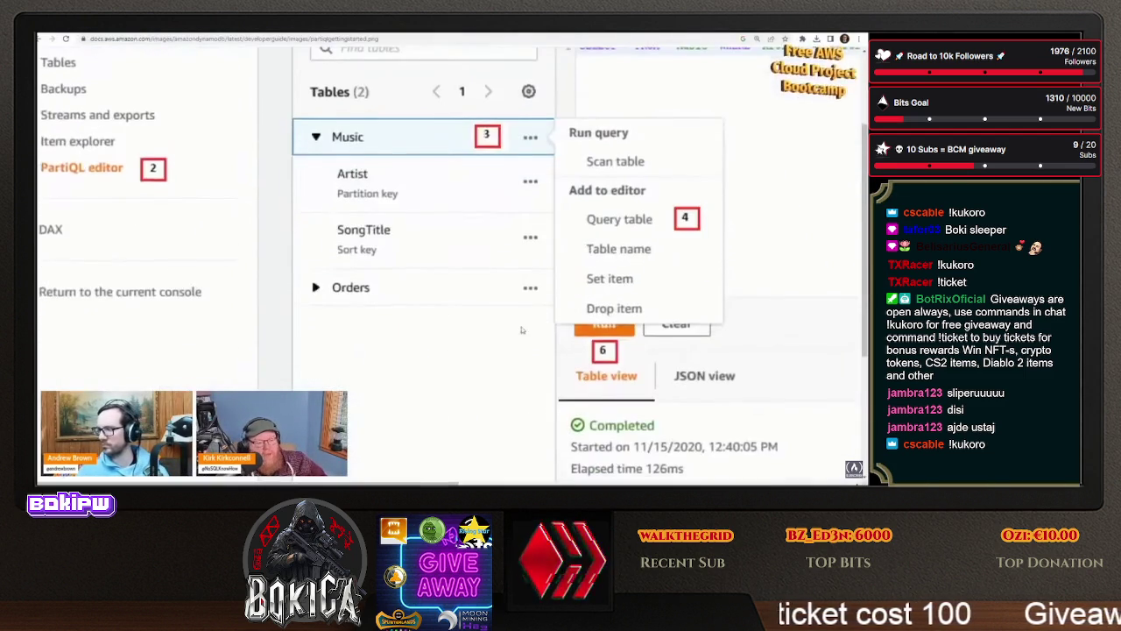
pyautogui.scroll(3, 589, 327)
pyautogui.moveTo(403, 480)
pyautogui.mouseDown()
pyautogui.moveTo(603, 481)
pyautogui.moveTo(554, 472)
pyautogui.mouseUp()
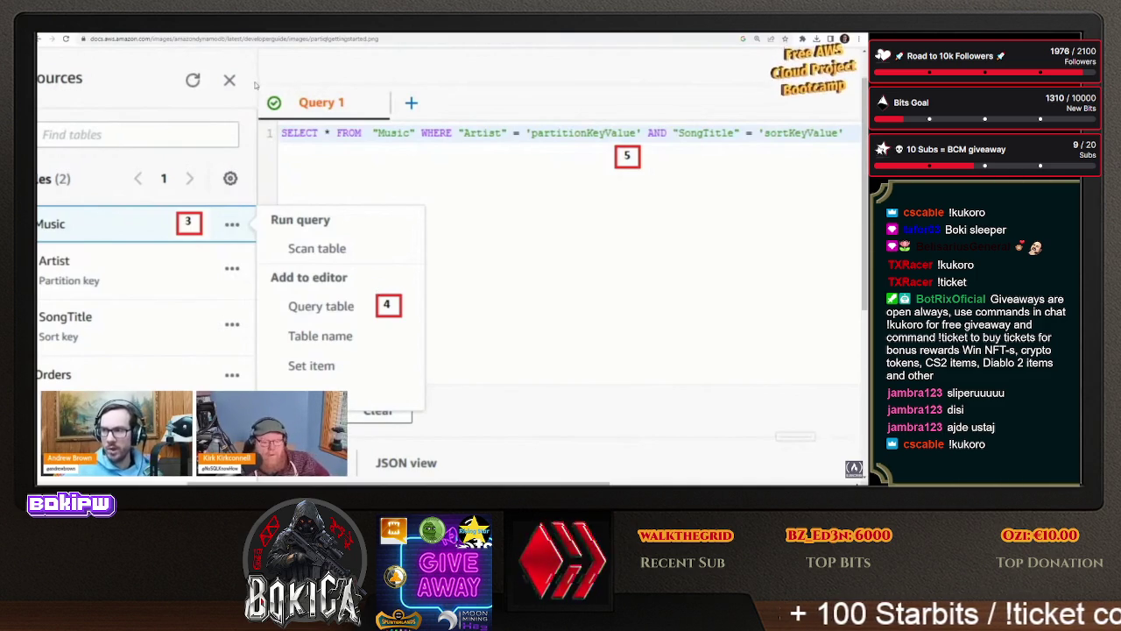
pyautogui.hotkey('ctrl', 'Tab')
pyautogui.click(221, 191)
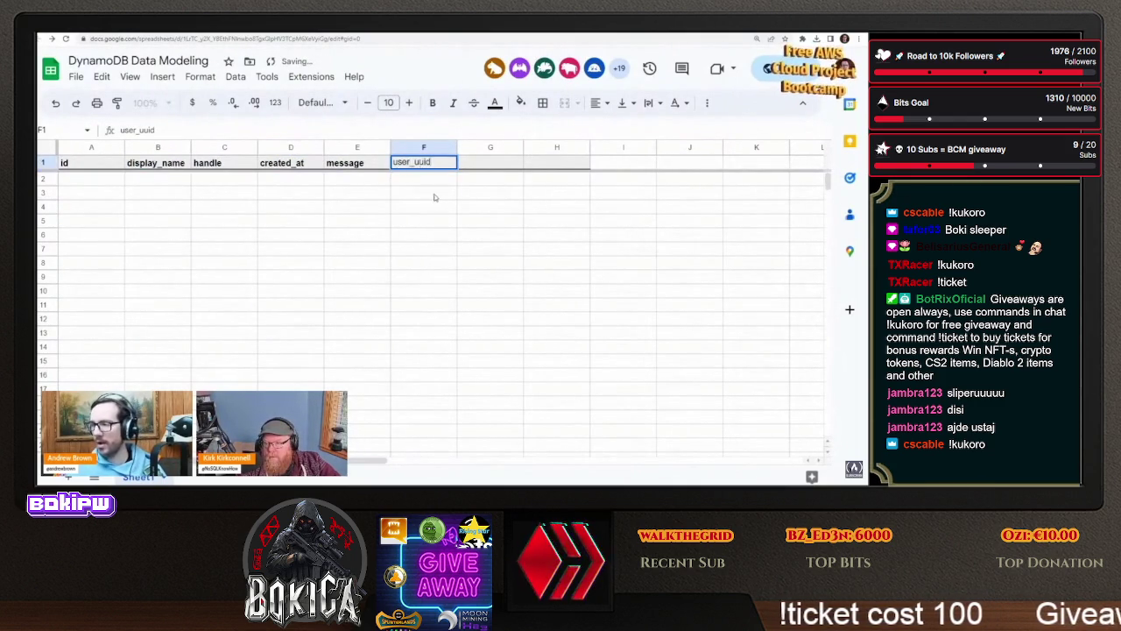
# Step: Add the message_group_uuid header in G1, widen column G, and bring NoSQL Workbench forward
pyautogui.click(486, 168)
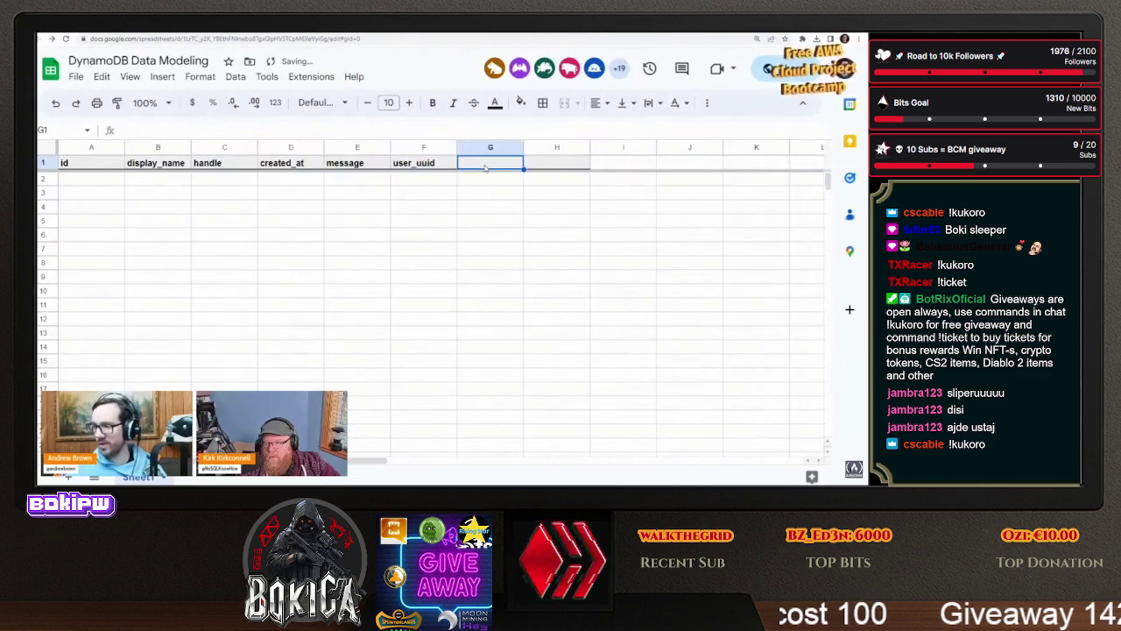
pyautogui.write('message_g')
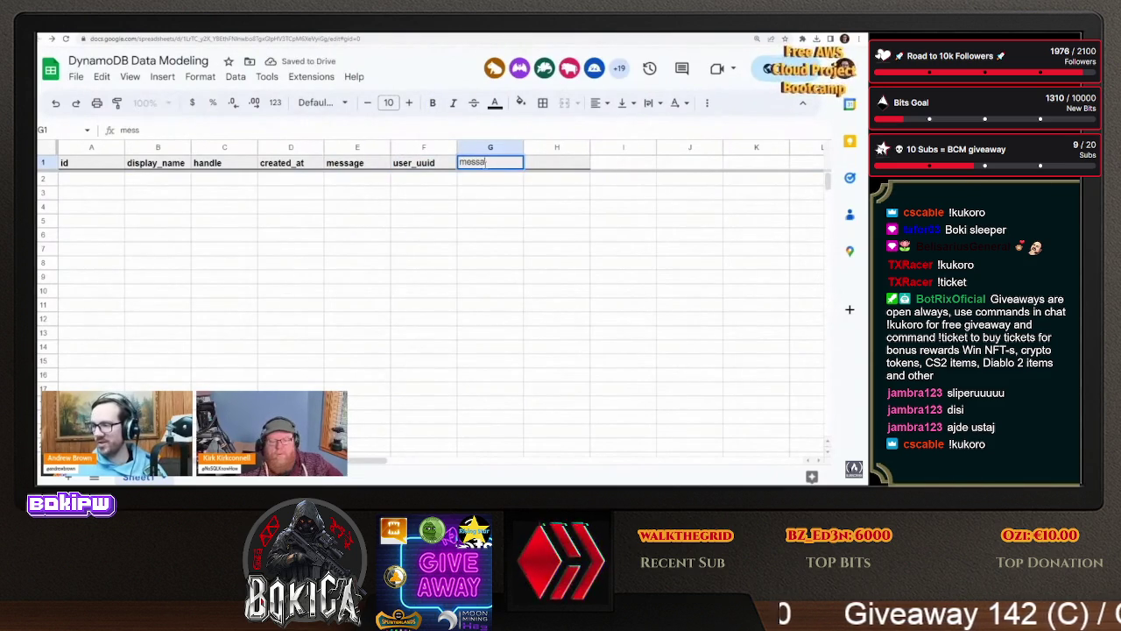
pyautogui.write('roup_uuid')
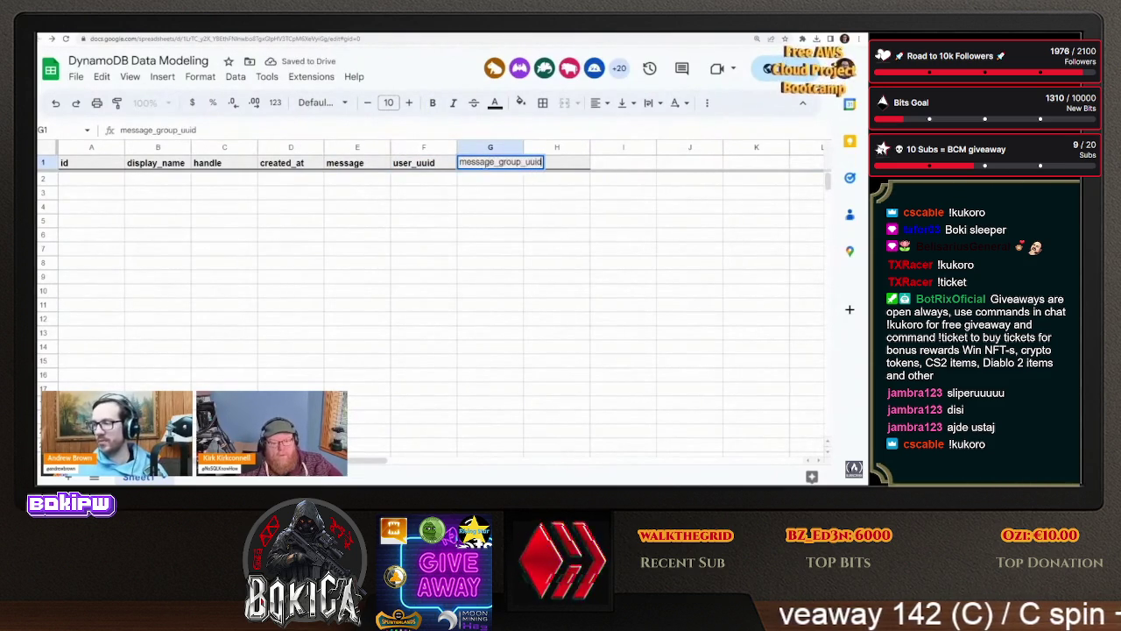
pyautogui.click(491, 221)
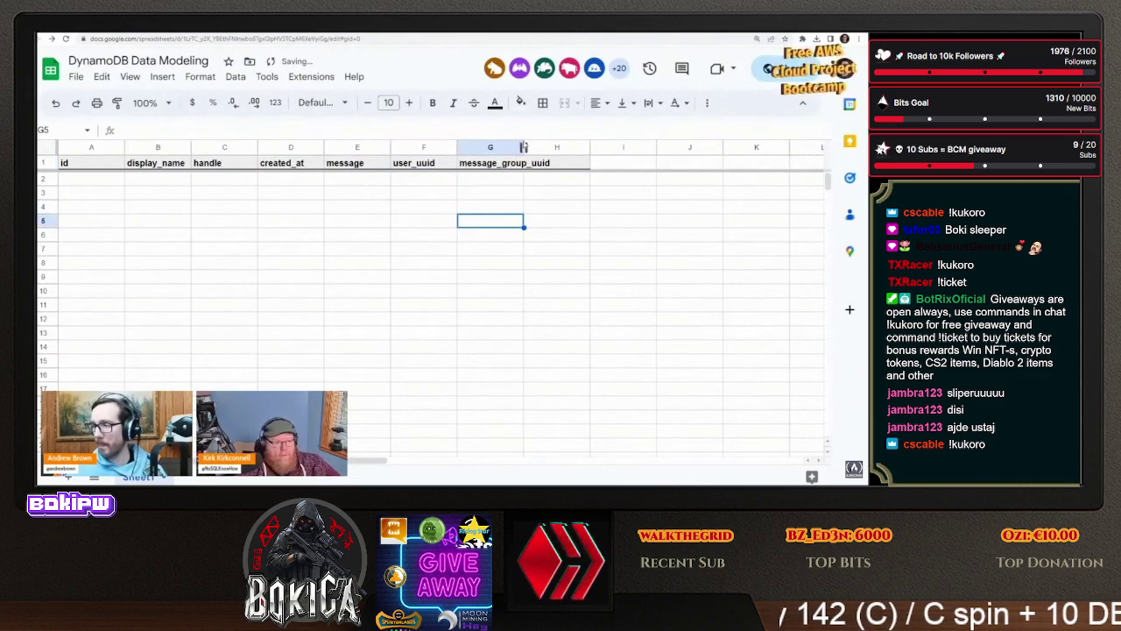
pyautogui.moveTo(523, 147); pyautogui.dragTo(556, 147)
pyautogui.click(439, 248)
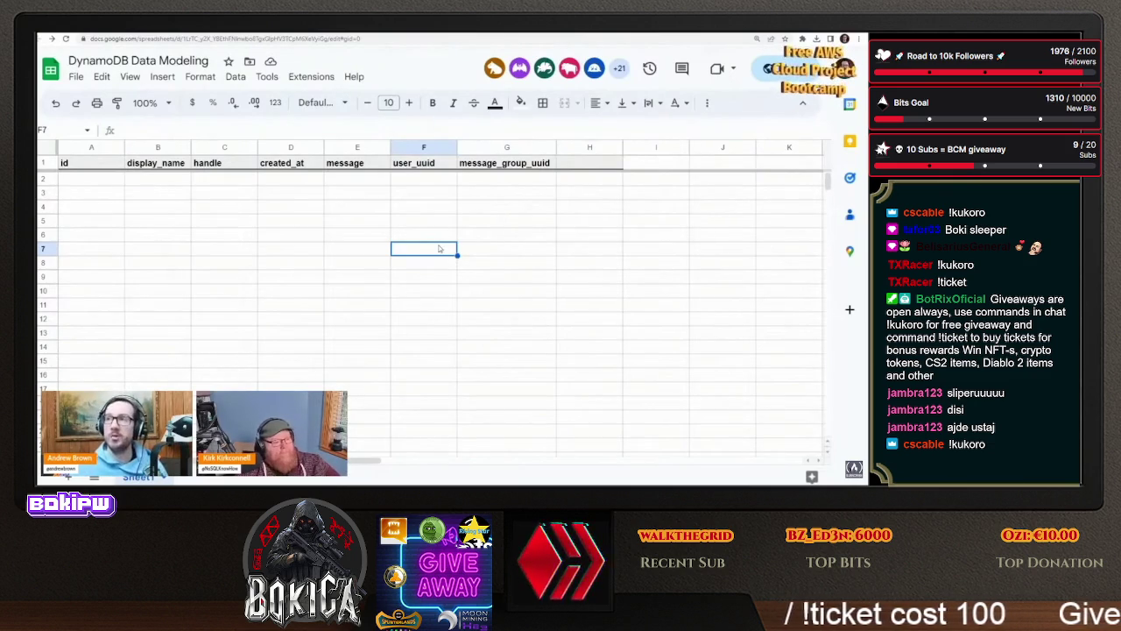
pyautogui.hotkey('alt', 'Tab')
pyautogui.moveTo(568, 100)
pyautogui.mouseDown()
pyautogui.moveTo(472, 117)
pyautogui.moveTo(500, 50)
pyautogui.mouseUp()
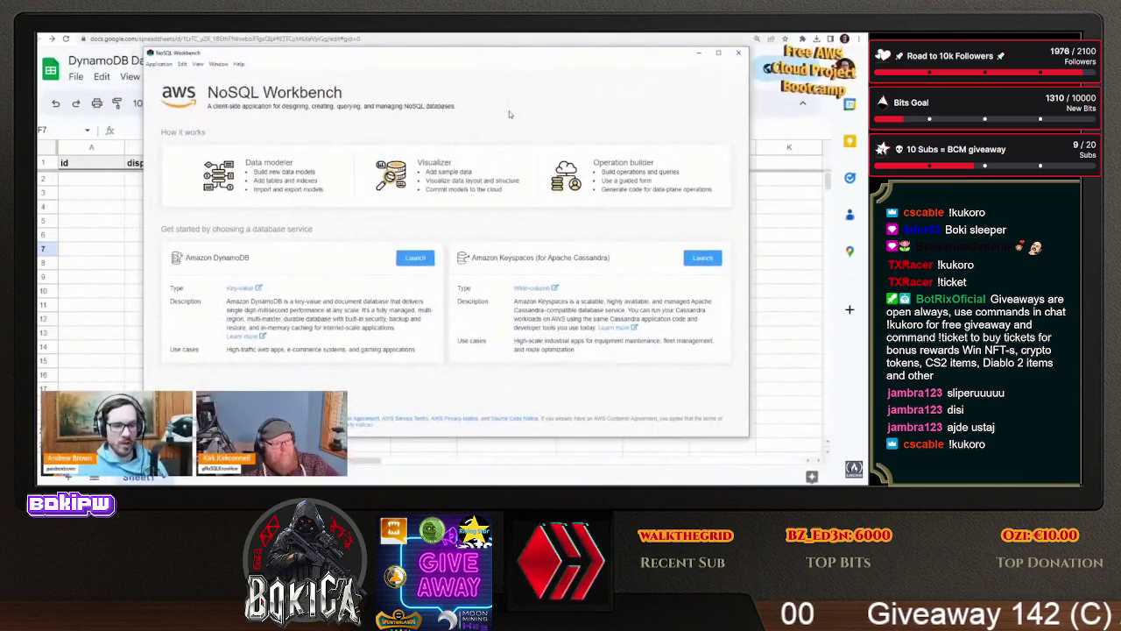
# Step: Open Amazon DynamoDB data modeling in Workbench and resize and reposition its window
pyautogui.click(419, 259)
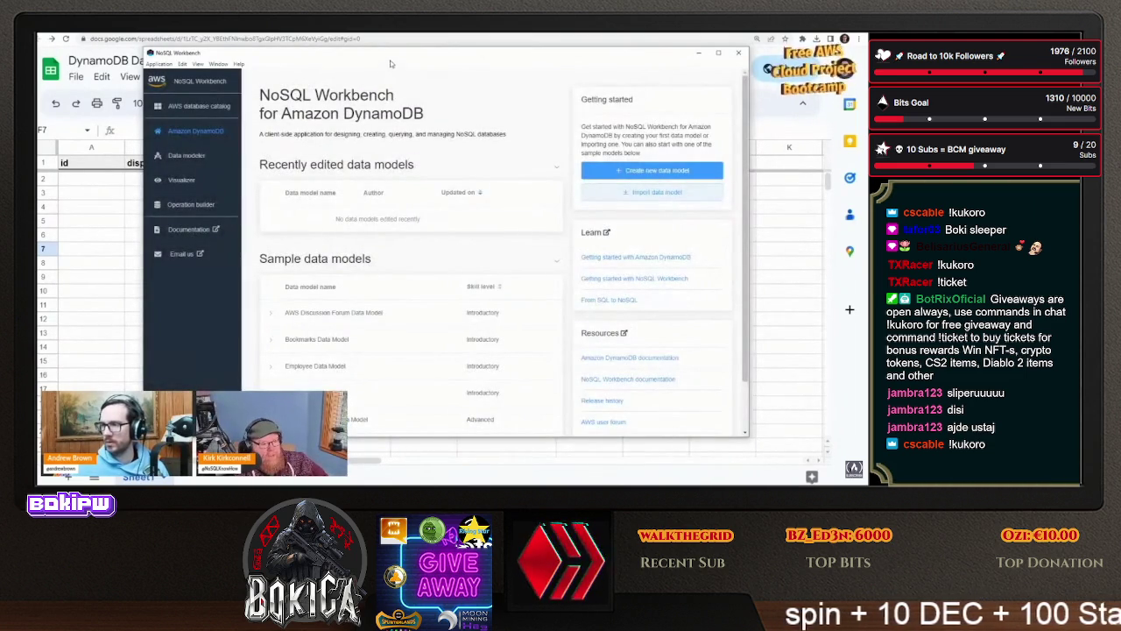
pyautogui.moveTo(392, 64); pyautogui.dragTo(323, 50)
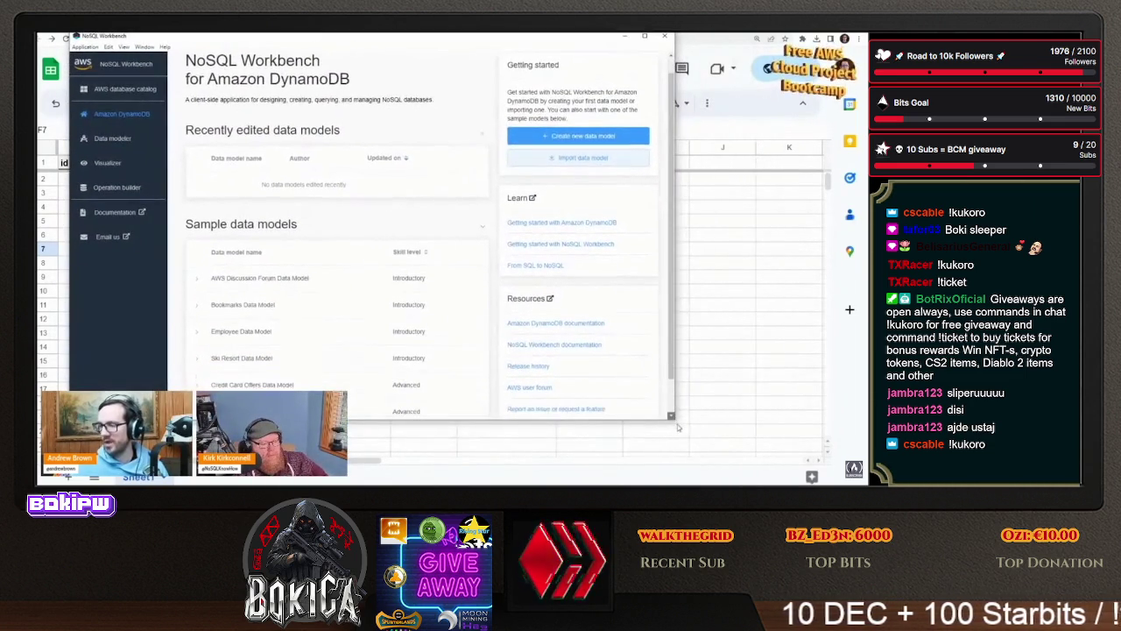
pyautogui.moveTo(675, 419); pyautogui.dragTo(699, 444)
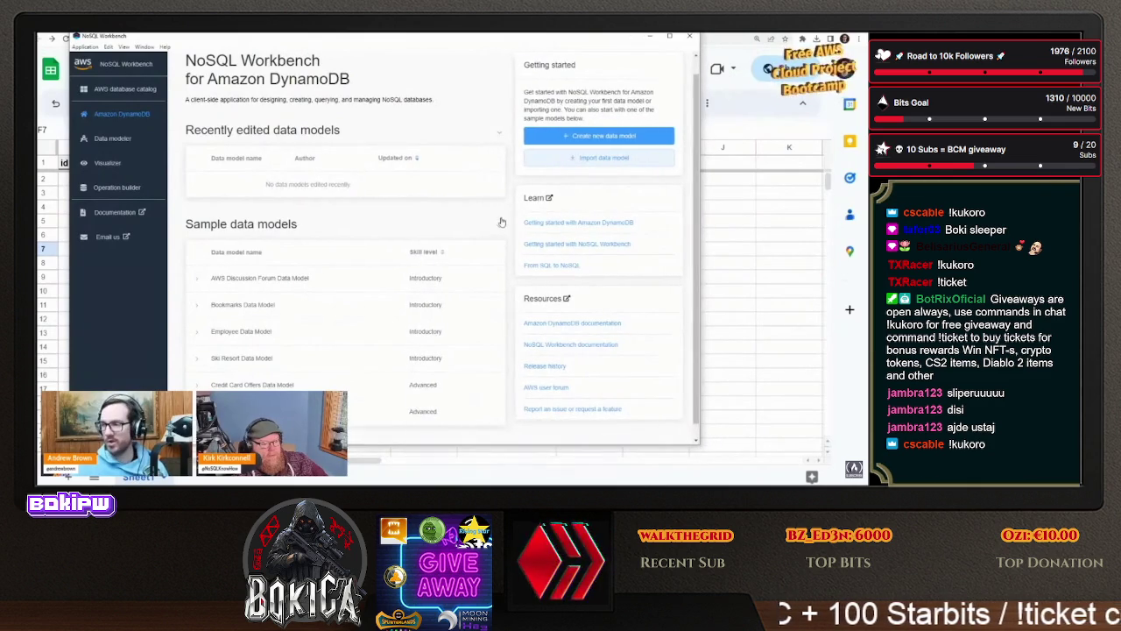
pyautogui.moveTo(417, 44); pyautogui.dragTo(490, 43)
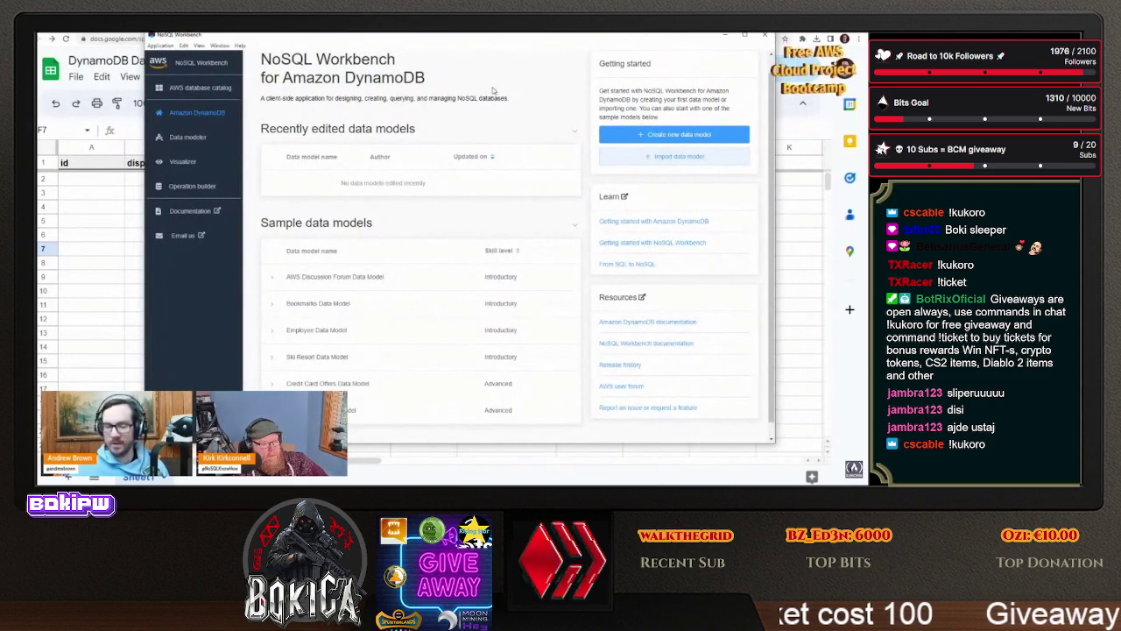
# Step: Import the AWS Discussion Forum sample model and open it in the Visualizer
pyautogui.moveTo(419, 273)
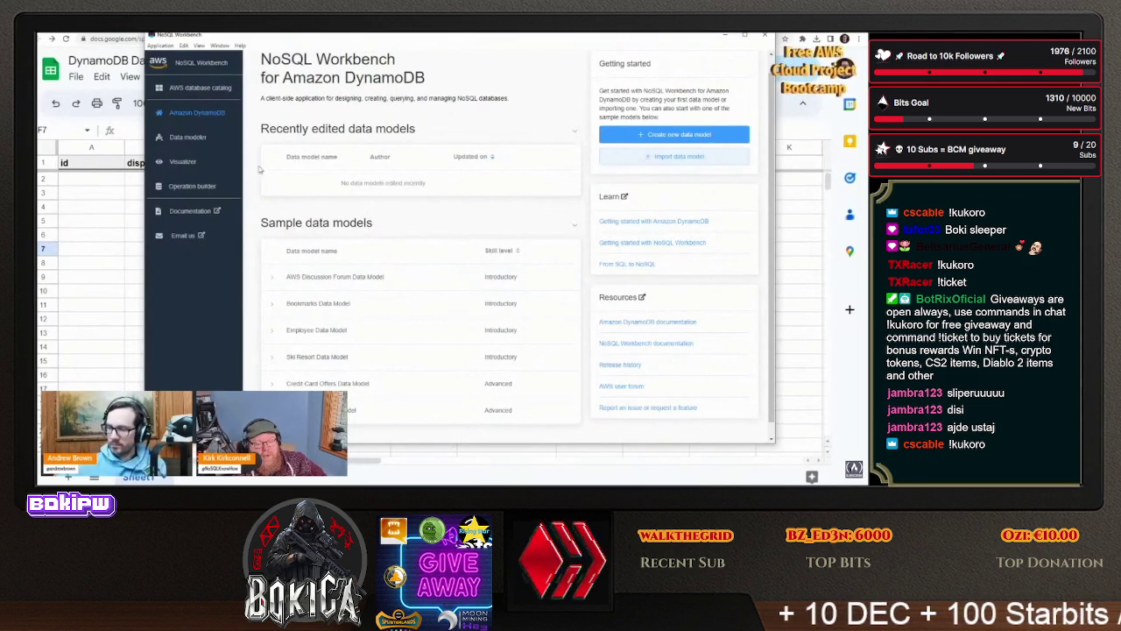
pyautogui.moveTo(512, 282)
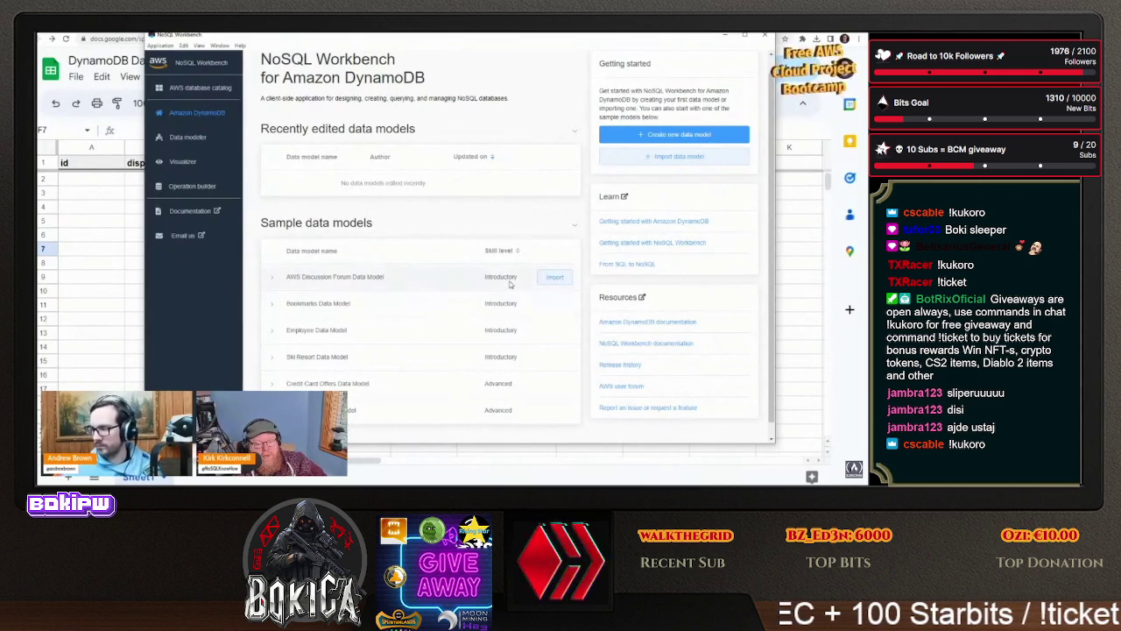
pyautogui.click(551, 277)
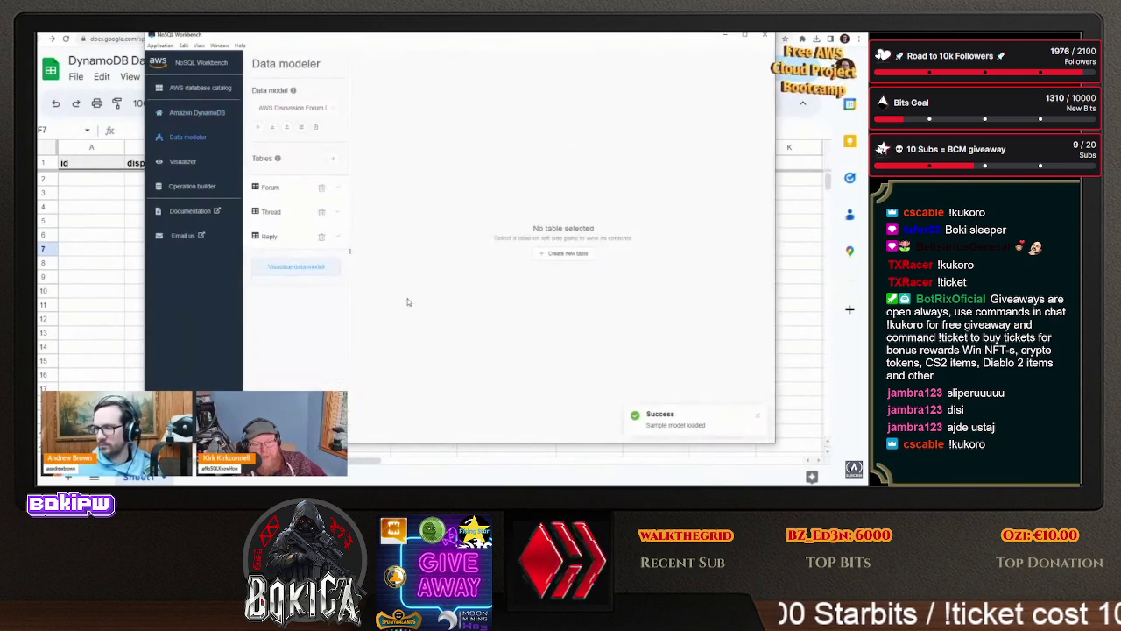
pyautogui.click(271, 189)
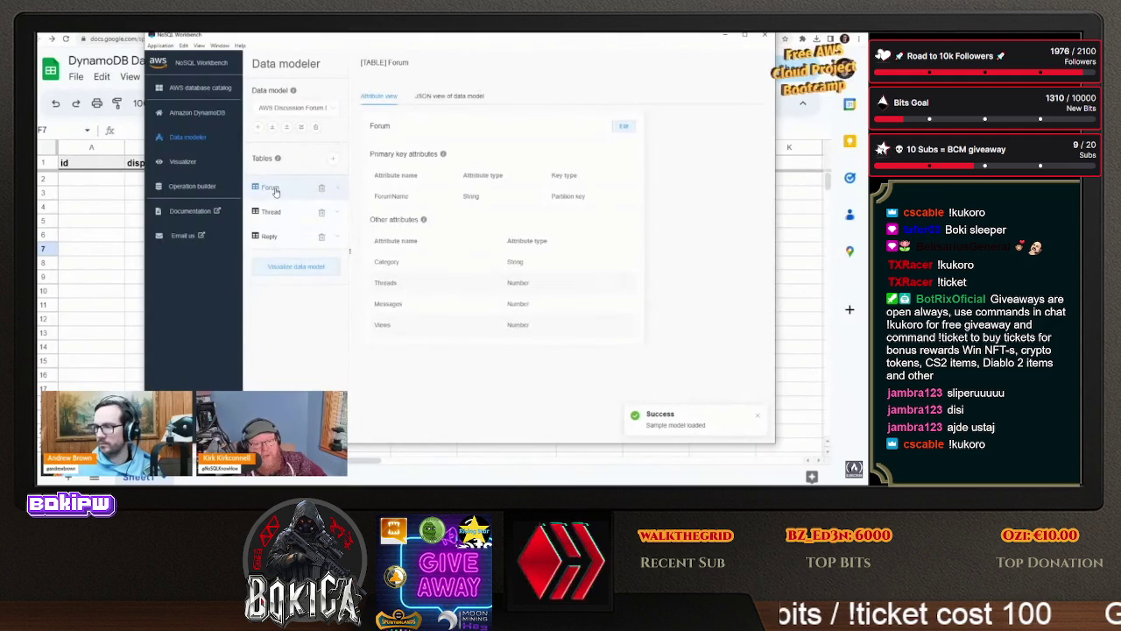
pyautogui.click(296, 266)
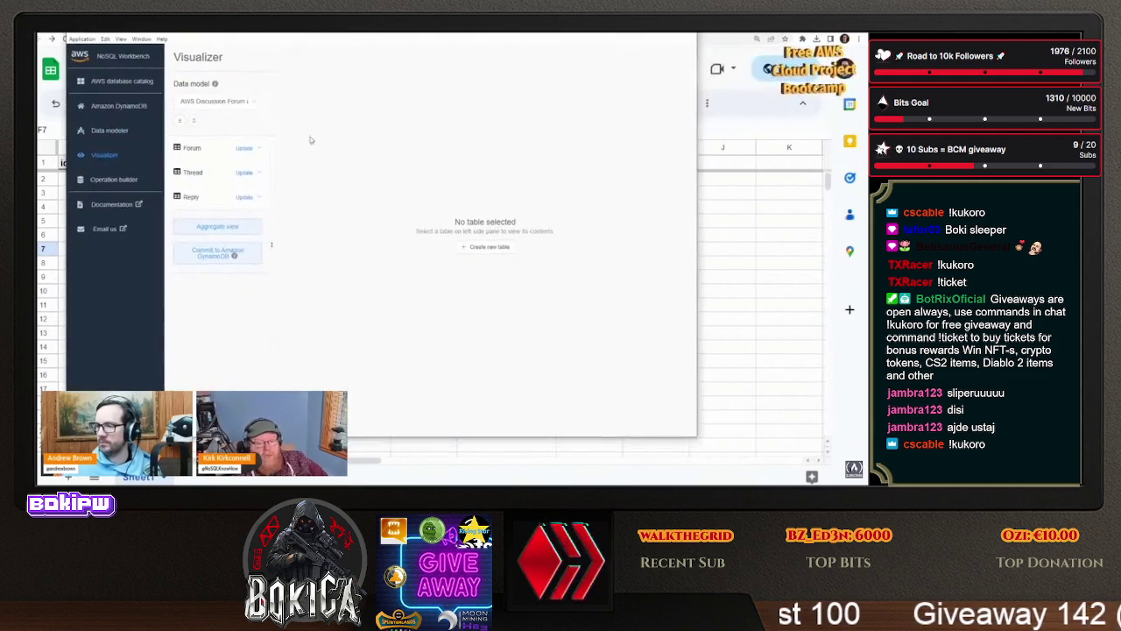
# Step: Browse the Forum, Thread and Reply tables' sample items in a larger window, ending on Thread
pyautogui.click(211, 157)
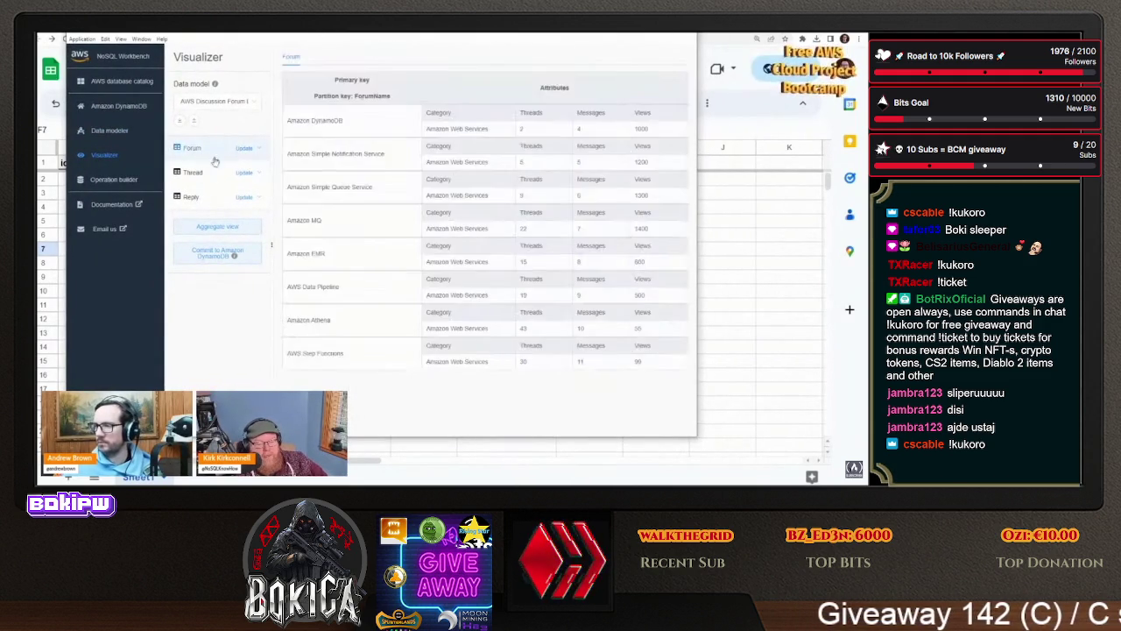
pyautogui.moveTo(697, 435)
pyautogui.mouseDown()
pyautogui.moveTo(818, 452)
pyautogui.moveTo(830, 466)
pyautogui.mouseUp()
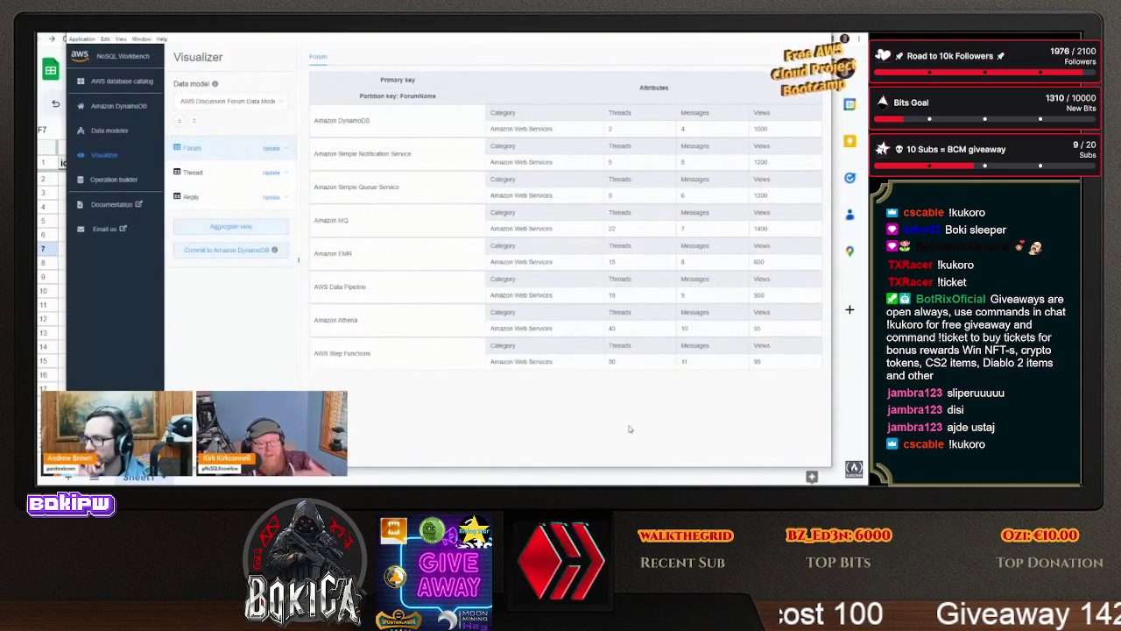
pyautogui.click(228, 171)
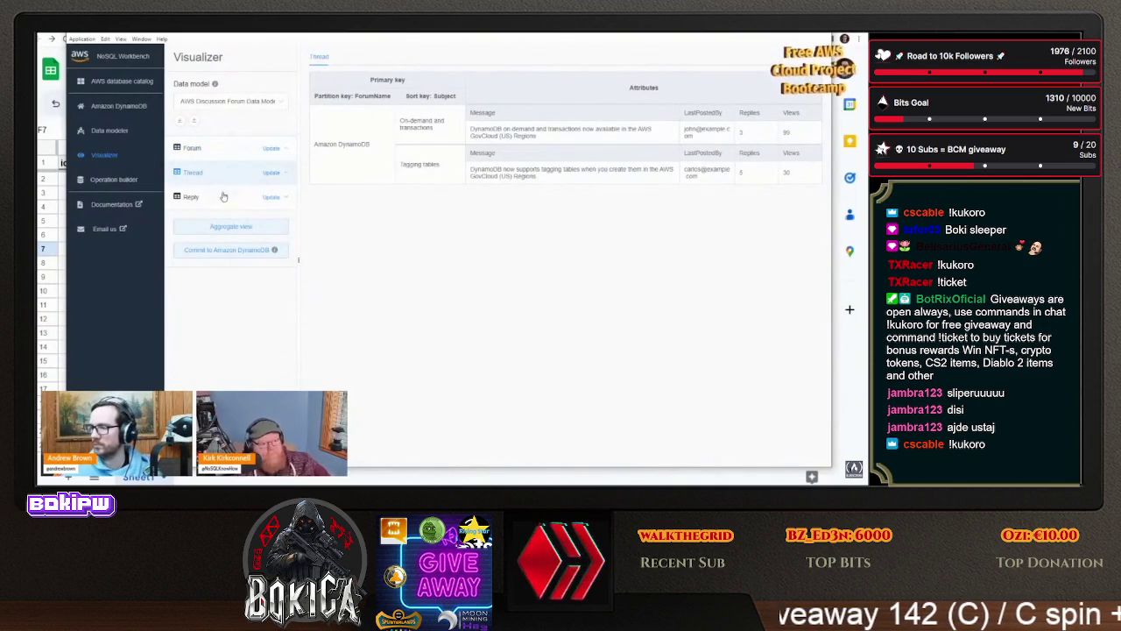
pyautogui.click(222, 199)
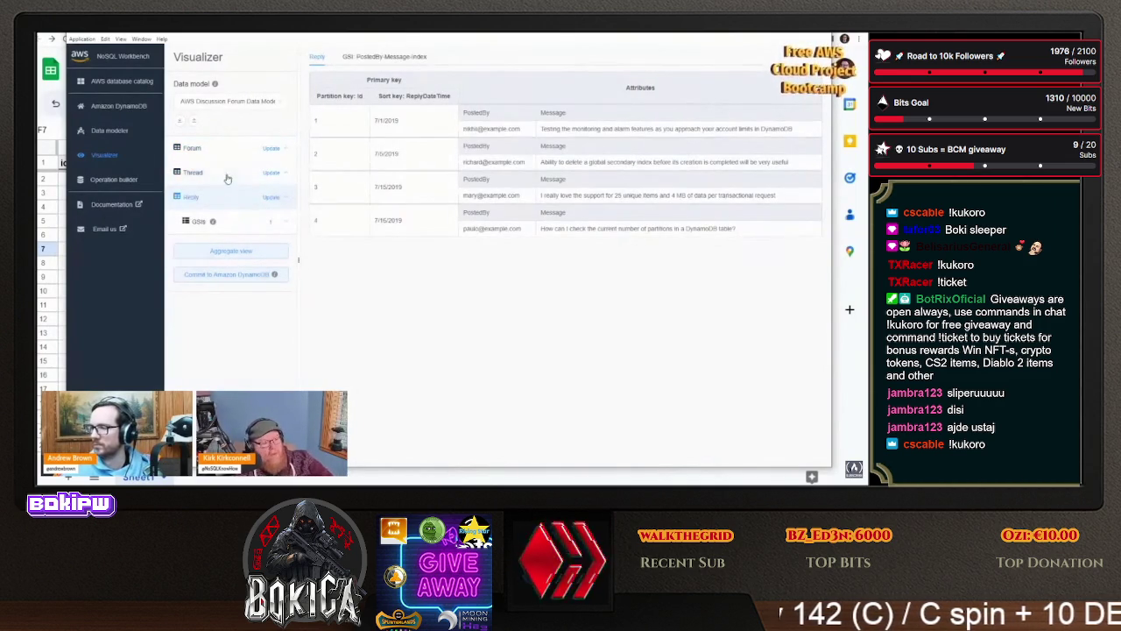
pyautogui.click(228, 173)
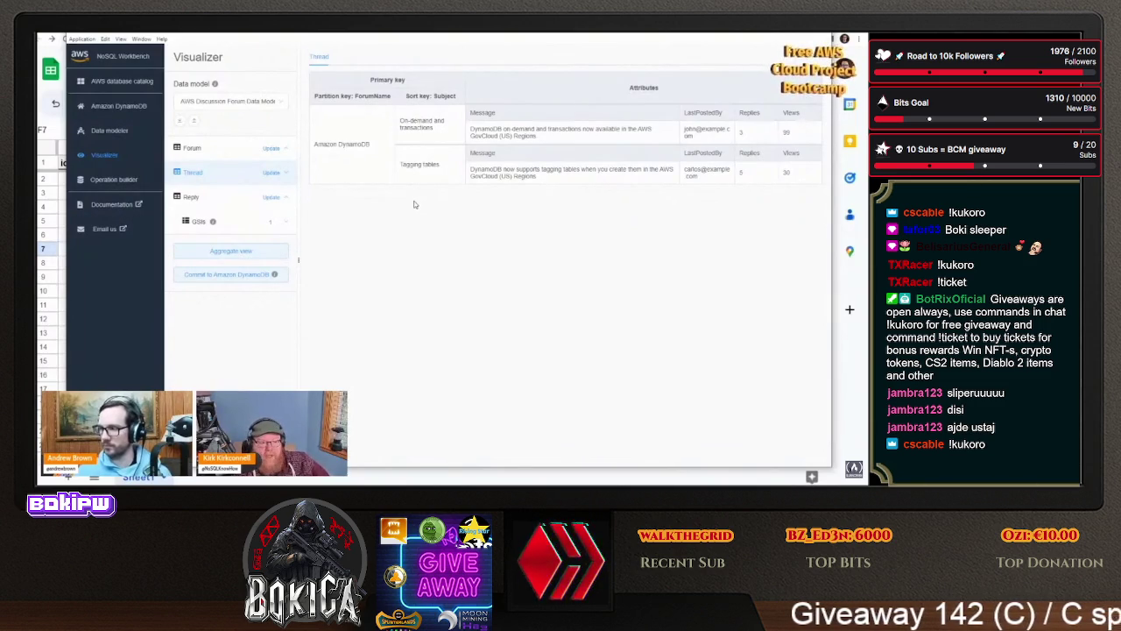
# Step: Highlight the Thread table's Amazon DynamoDB partition key and its Tagging tables and On-demand sort keys
pyautogui.moveTo(399, 164); pyautogui.dragTo(455, 170)
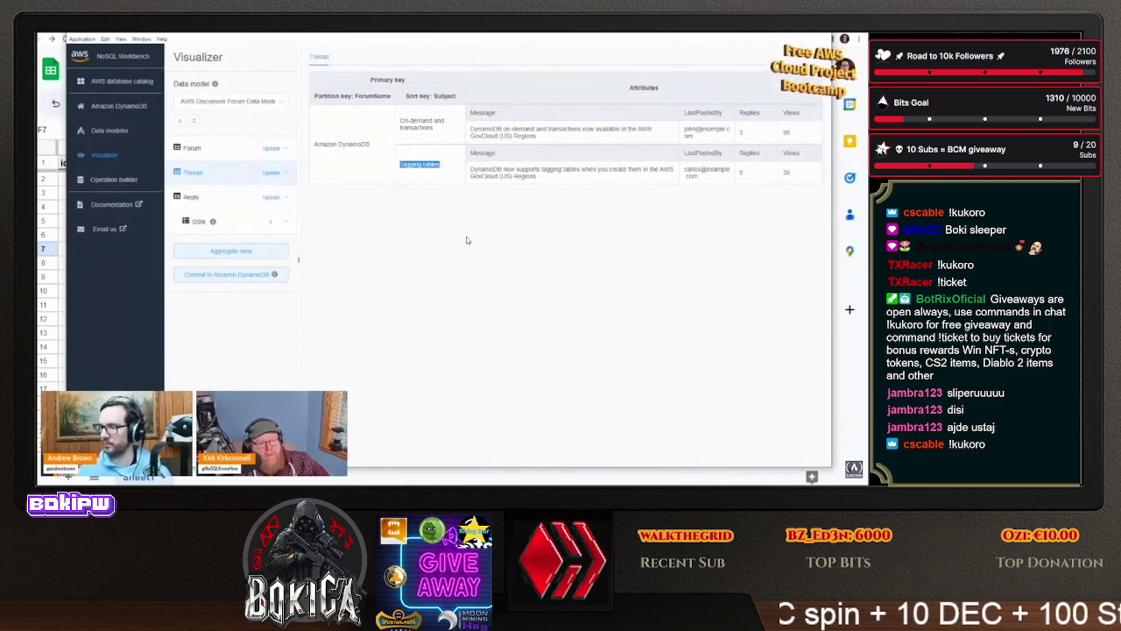
pyautogui.moveTo(399, 119); pyautogui.dragTo(449, 129)
pyautogui.moveTo(371, 145); pyautogui.dragTo(322, 143)
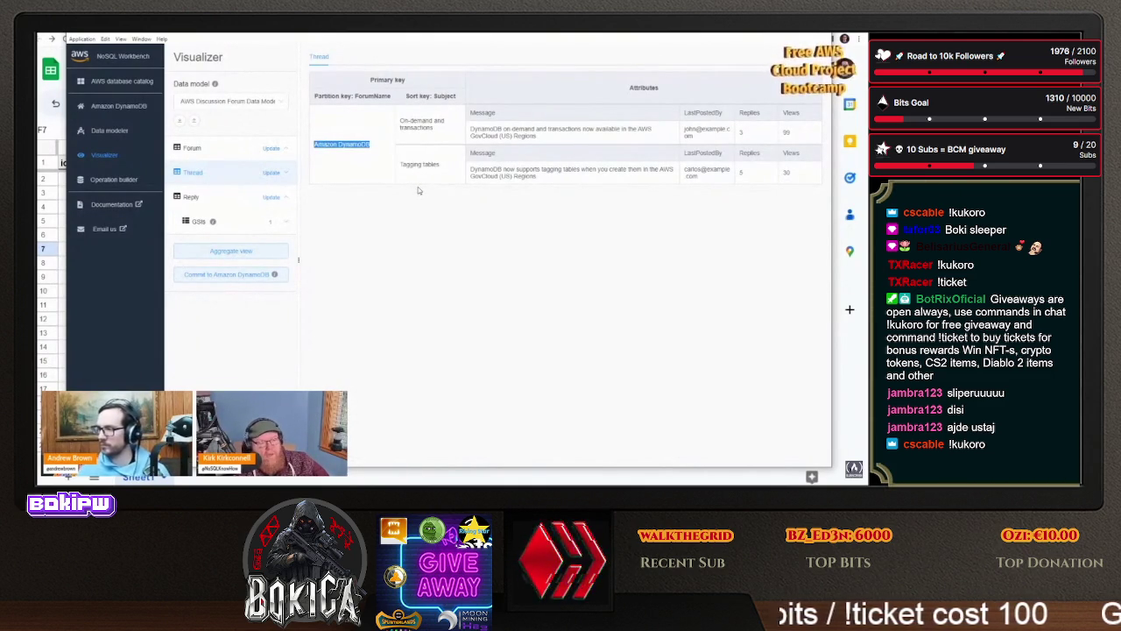
pyautogui.moveTo(447, 130)
pyautogui.mouseDown()
pyautogui.moveTo(399, 121)
pyautogui.moveTo(429, 97)
pyautogui.moveTo(457, 96)
pyautogui.mouseUp()
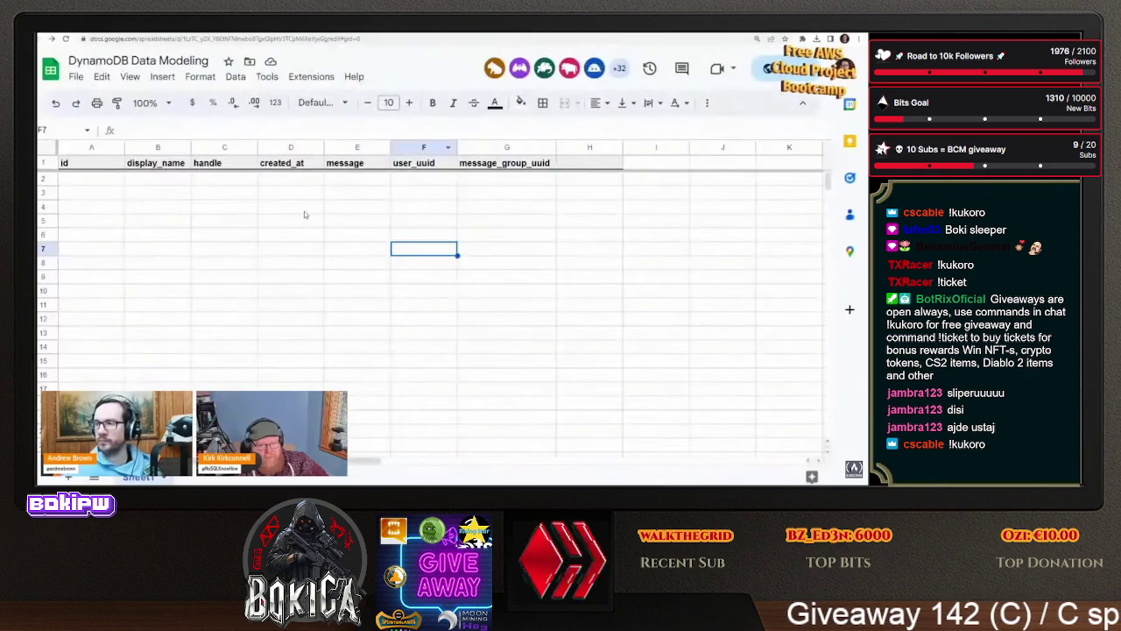
# Step: Select cell D4 under the created_at column
pyautogui.click(304, 211)
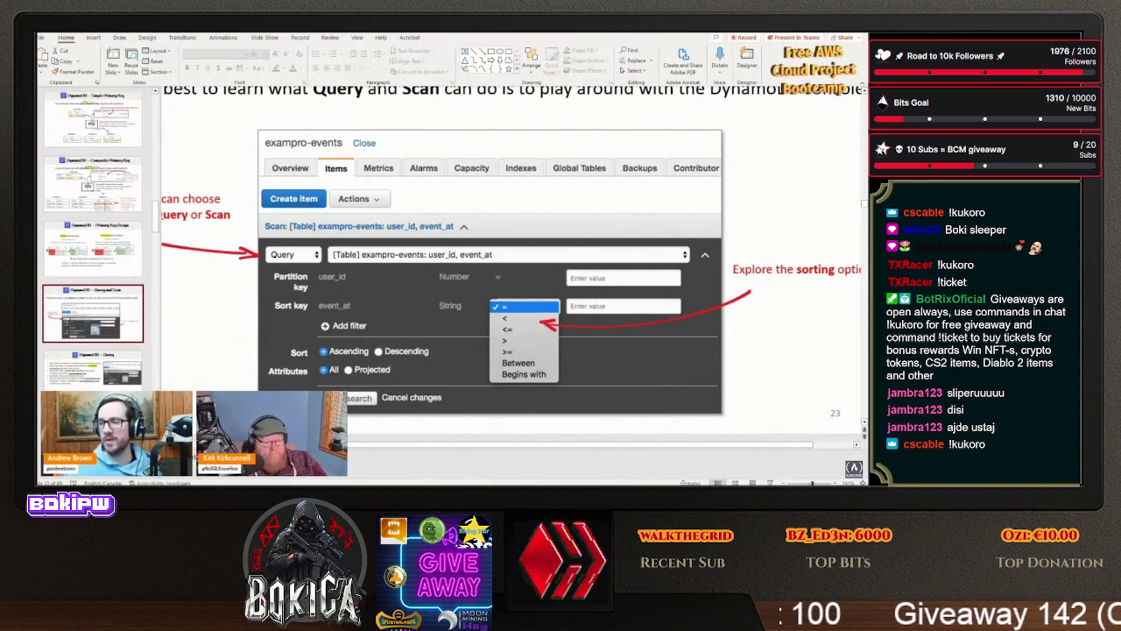
# Step: Go to the Calculating Reads slide showing read capacity units for strong and eventual reads
pyautogui.scroll(-10, 128, 196)
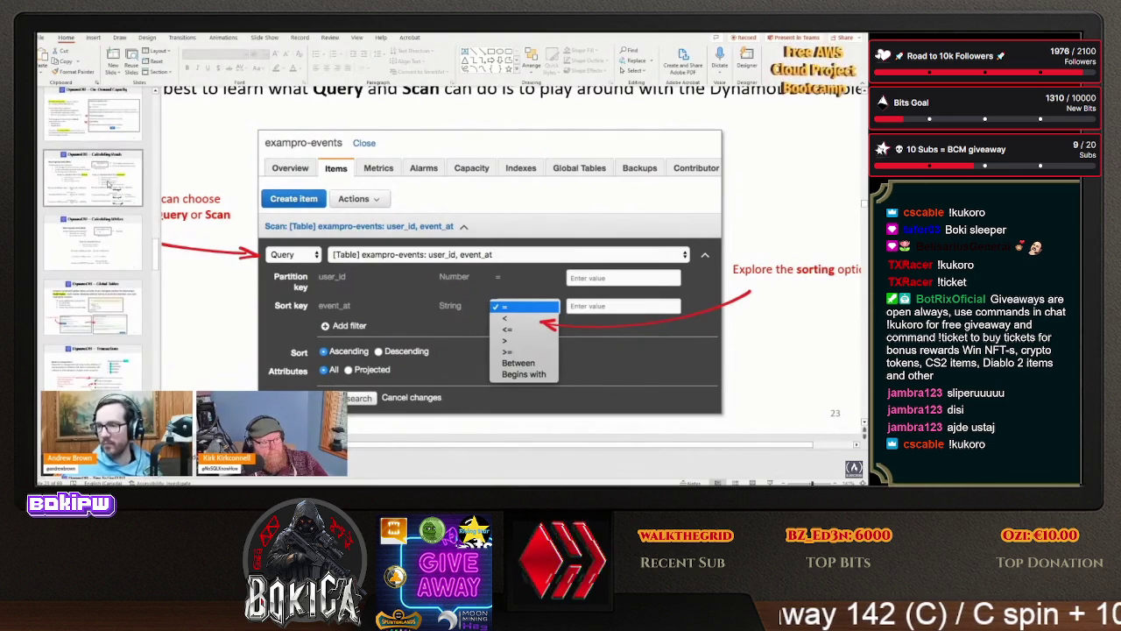
pyautogui.click(109, 182)
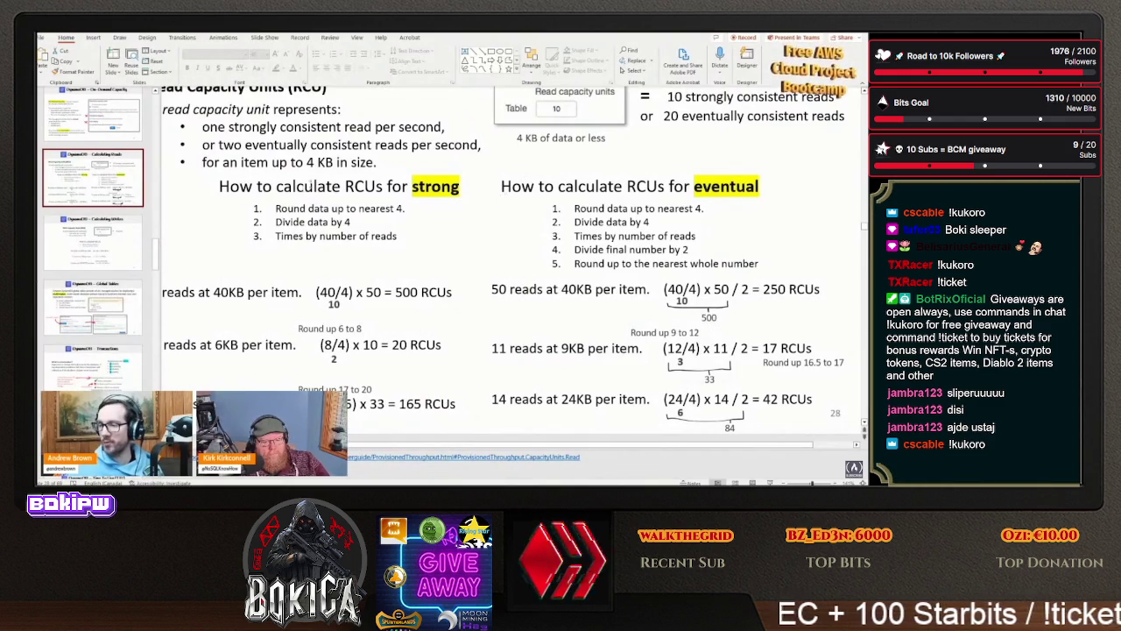
pyautogui.scroll(2, 394, 282)
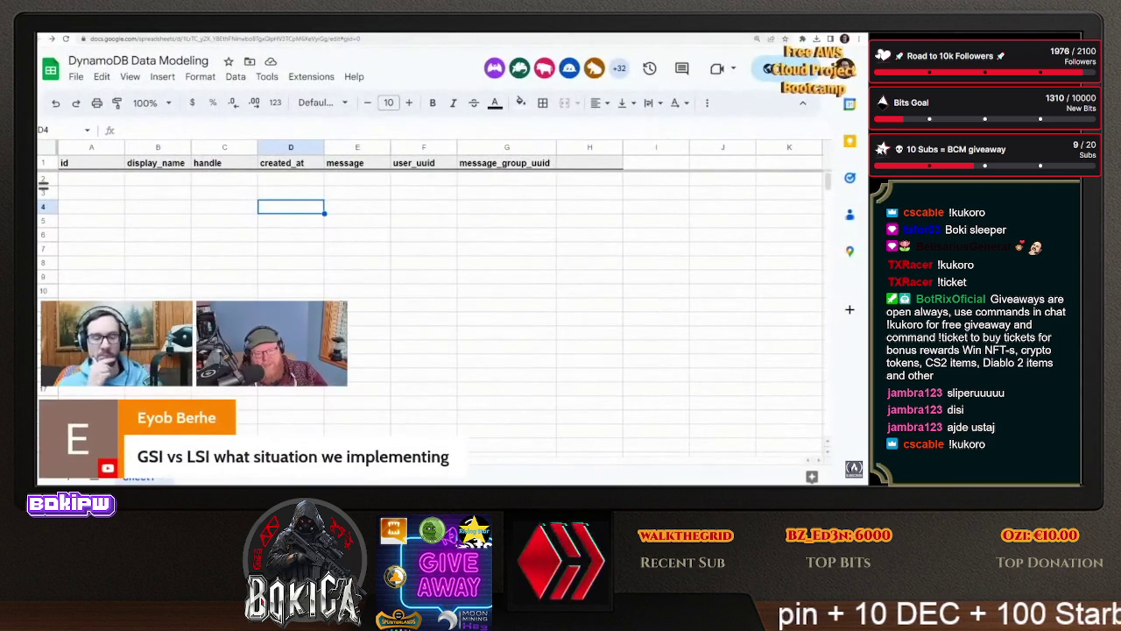
# Step: Bring up the PowerPoint Local Secondary Indexes slide, then drag the window mostly off-screen
pyautogui.hotkey('alt', 'Tab')
pyautogui.scroll(-15, 184, 282)
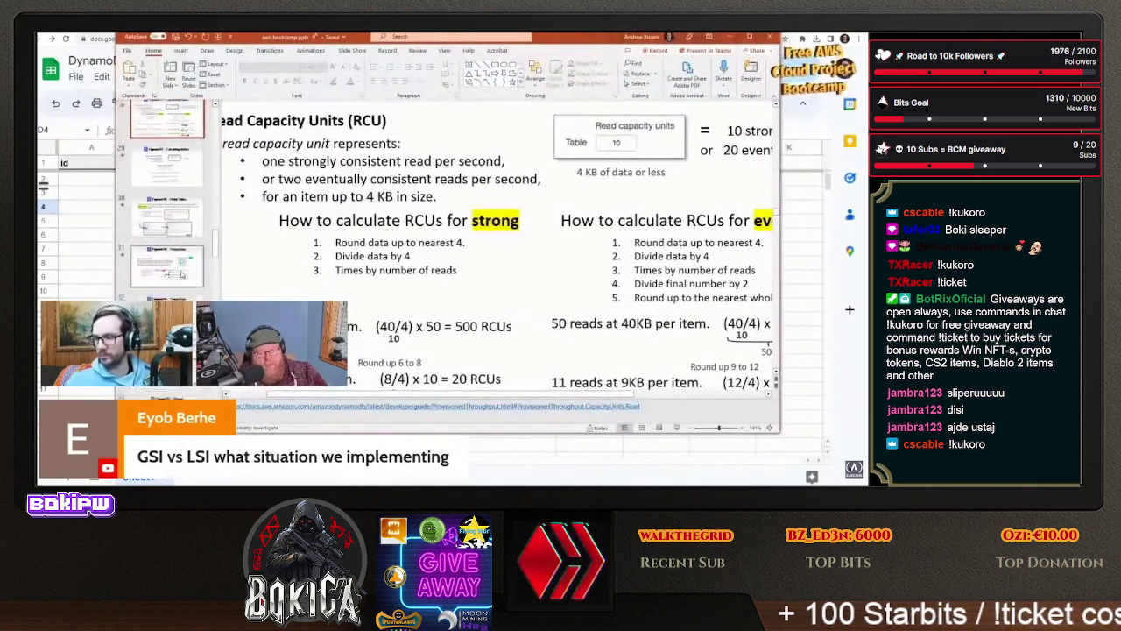
pyautogui.scroll(-5, 184, 282)
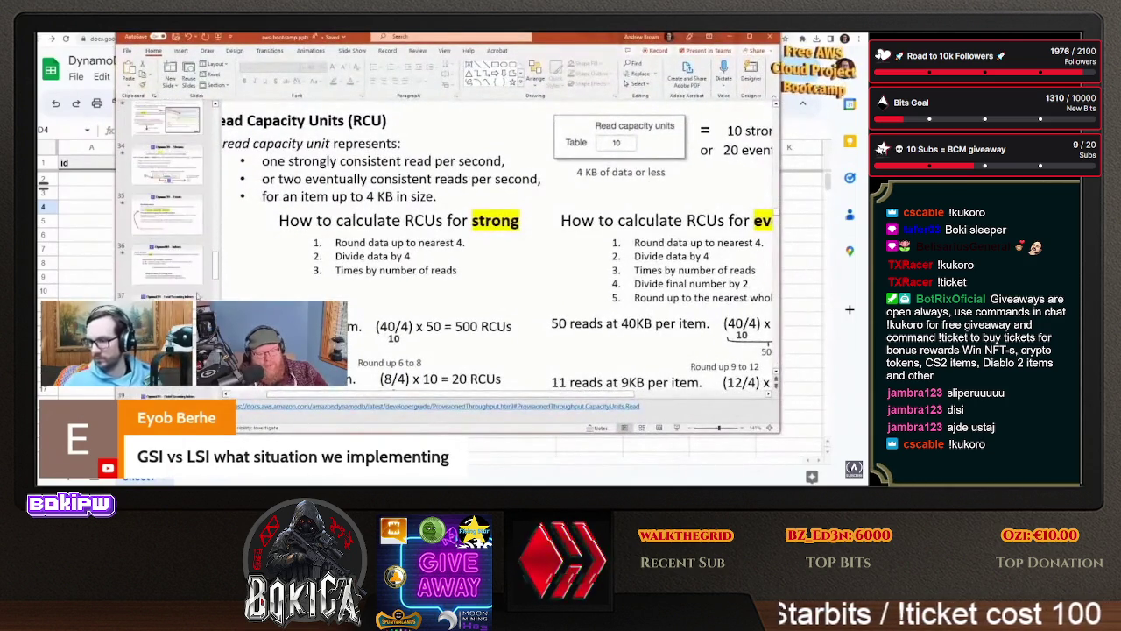
pyautogui.click(166, 297)
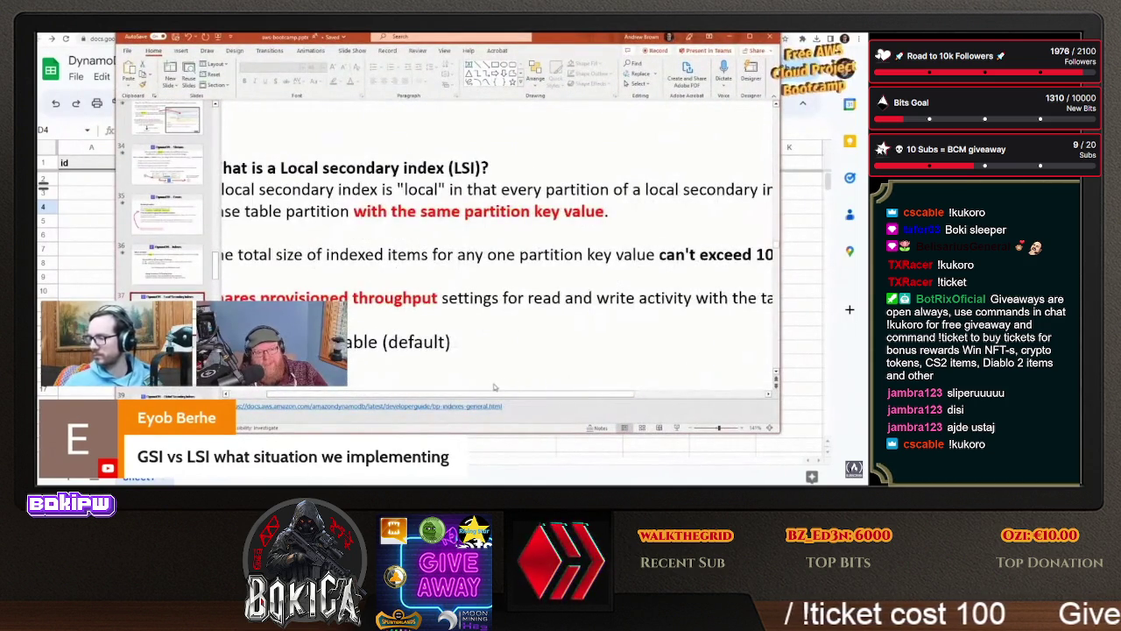
pyautogui.moveTo(721, 427); pyautogui.dragTo(716, 427)
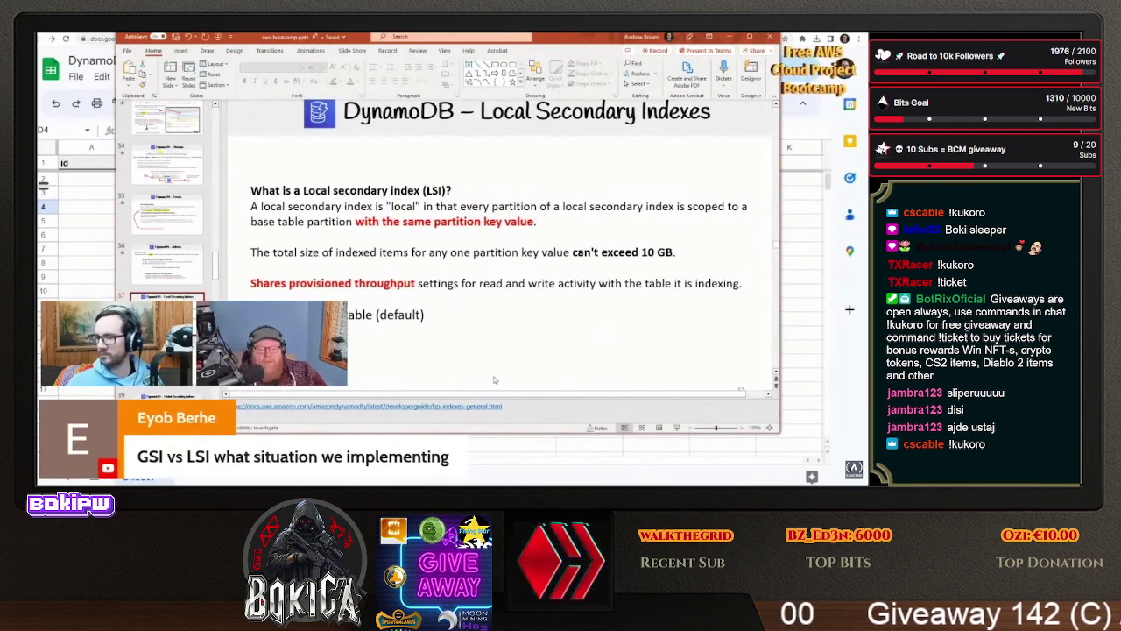
pyautogui.scroll(-1, 472, 334)
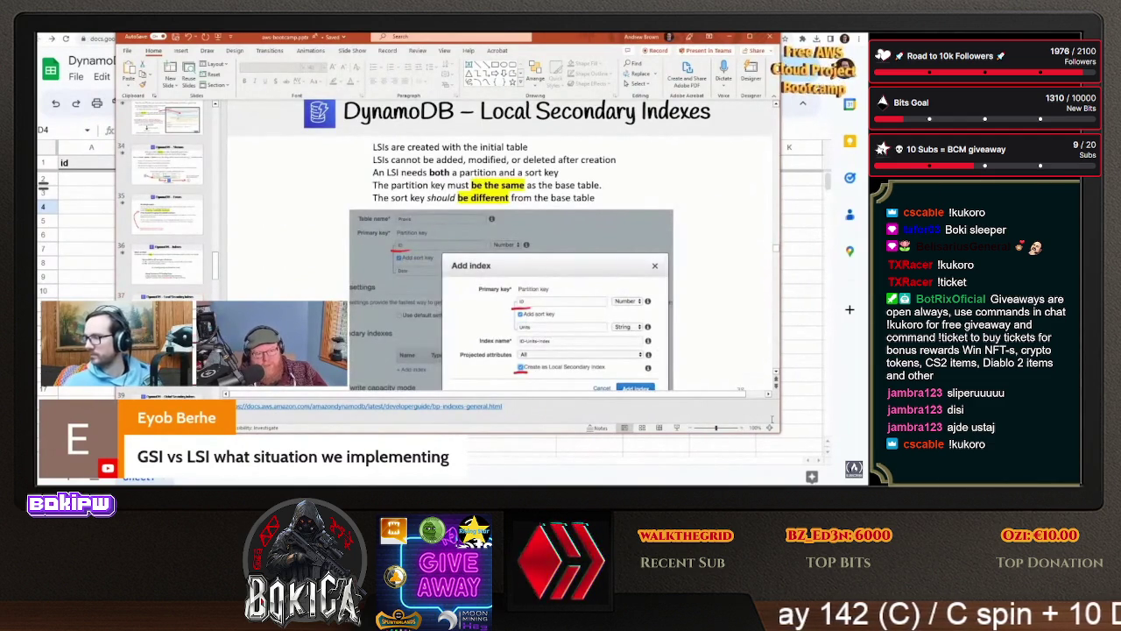
pyautogui.moveTo(778, 432); pyautogui.dragTo(843, 484)
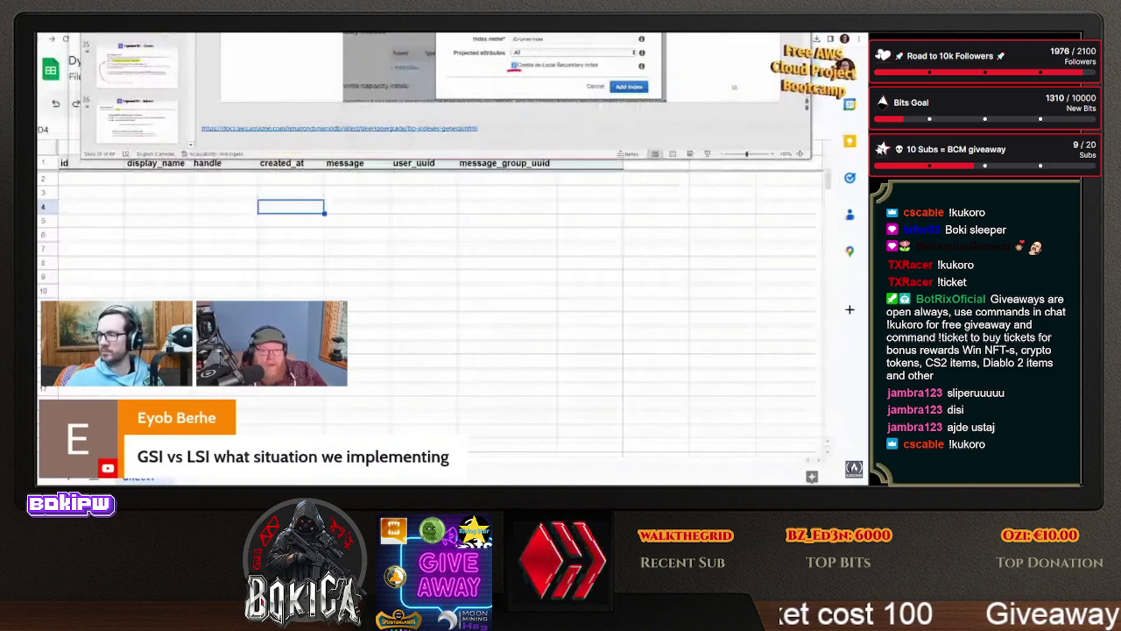
# Step: Add a 'Base Table' box and a 'Local Secondary Index' box below it, fixing a typo
pyautogui.moveTo(59, 253); pyautogui.dragTo(430, 236)
pyautogui.write('Base Table')
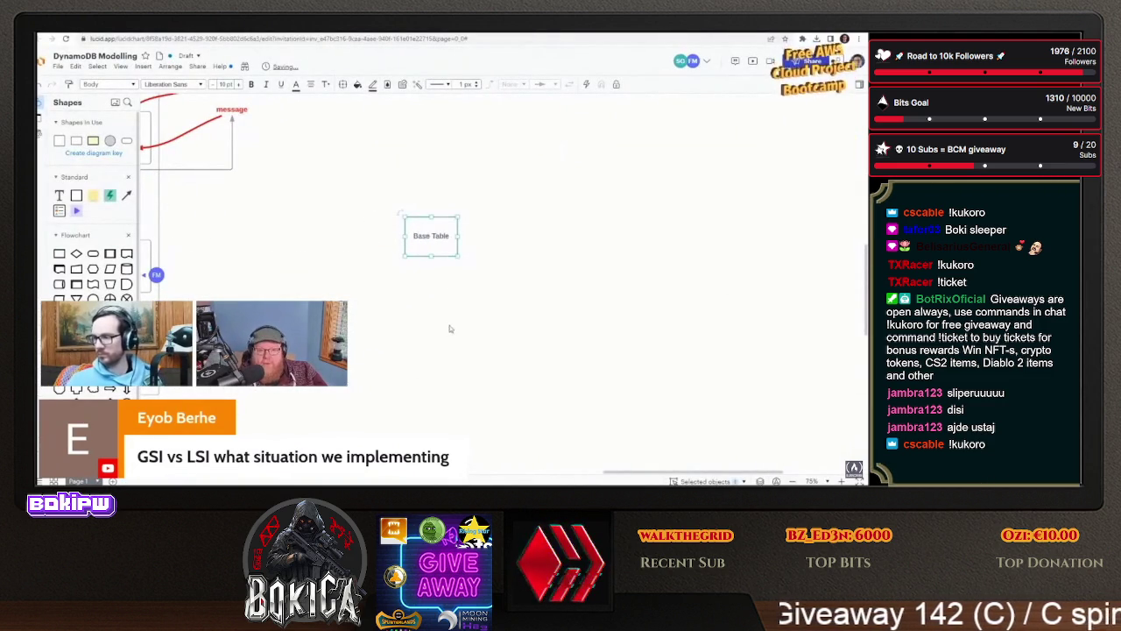
pyautogui.click(450, 329)
pyautogui.doubleClick(432, 301)
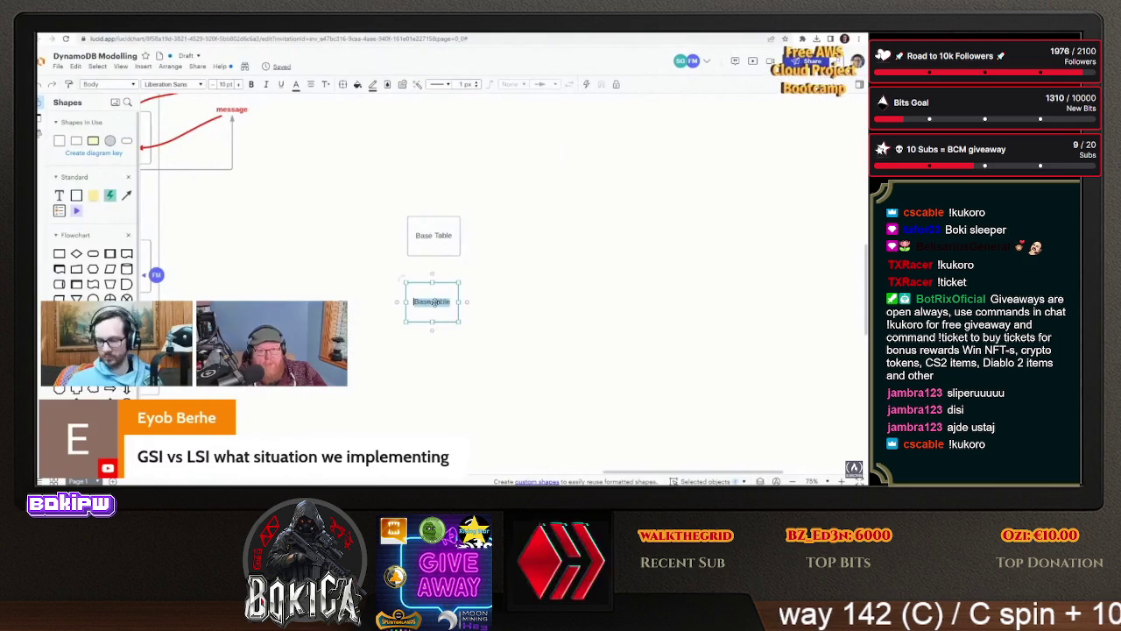
pyautogui.write('econdary I')
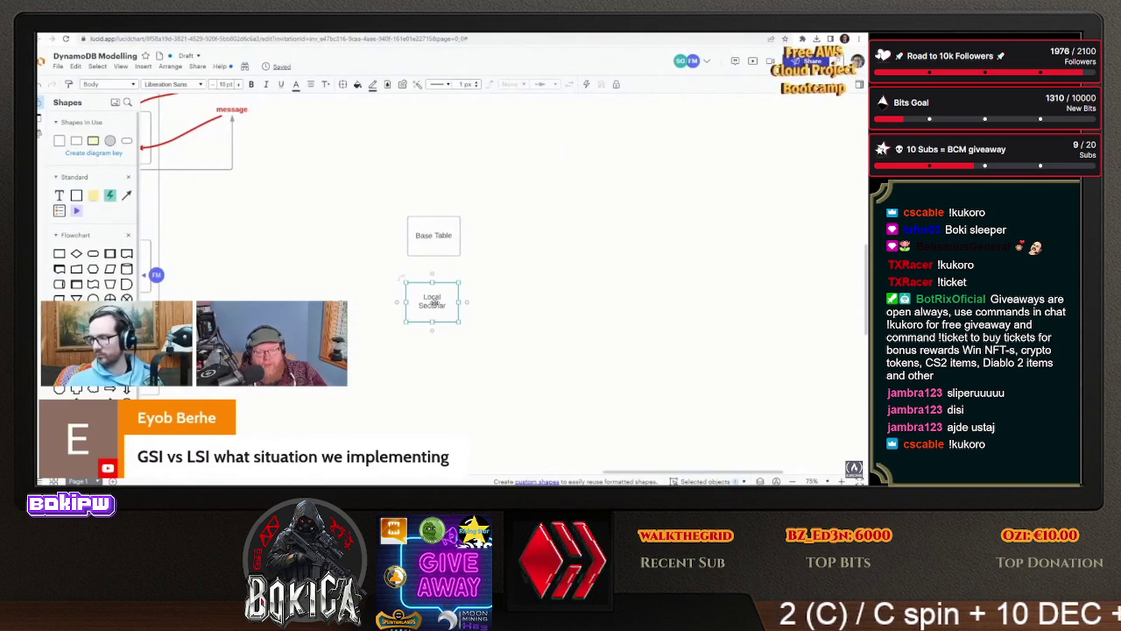
pyautogui.write('ndex')
pyautogui.click(449, 301)
pyautogui.press('BackSpace')
pyautogui.press('BackSpace')
pyautogui.press('BackSpace')
pyautogui.write('ar')
# Step: Duplicate the index box into a 'Global Secondary Index (GSI)' box beside it
pyautogui.moveTo(433, 301); pyautogui.dragTo(497, 298)
pyautogui.write('Global Secondar')
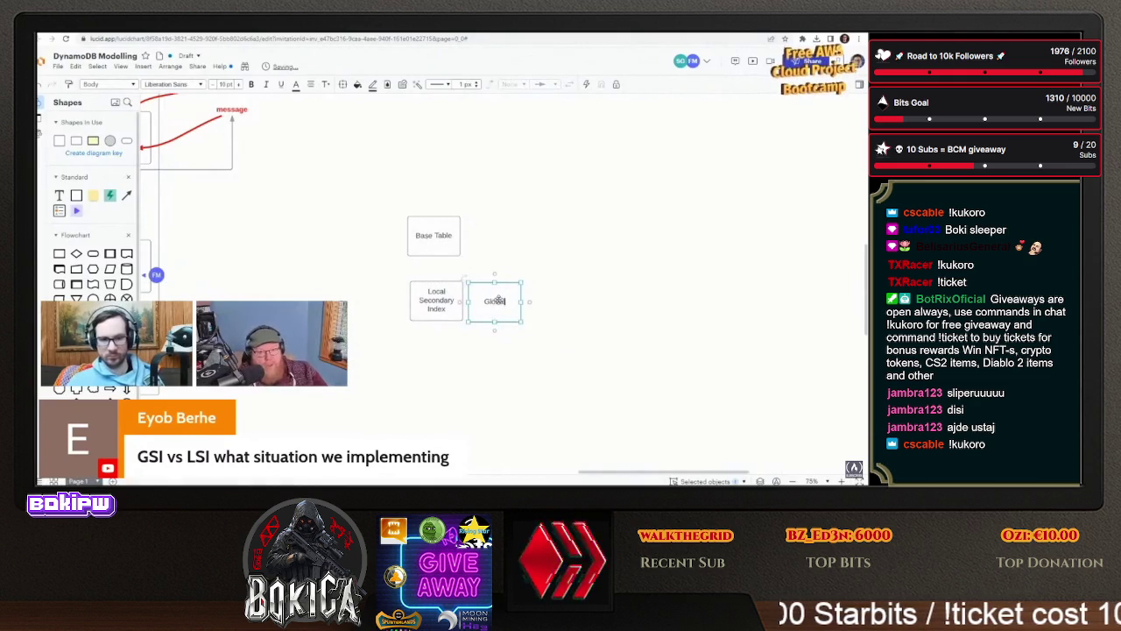
pyautogui.write('y Index (')
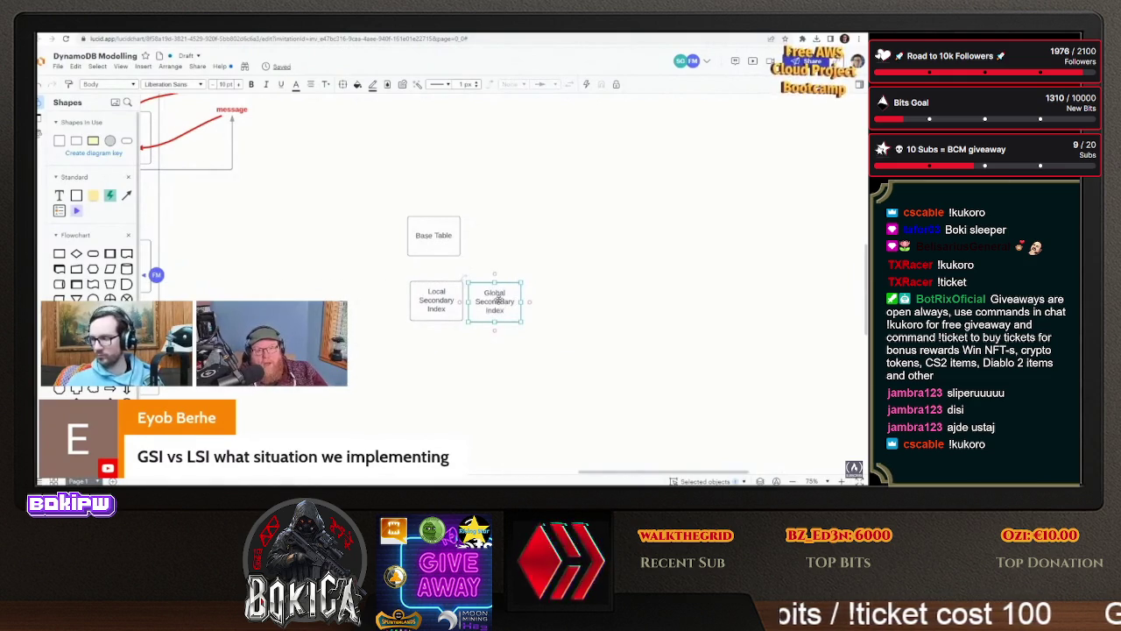
pyautogui.write('GSI')
pyautogui.doubleClick(436, 300)
pyautogui.click(450, 308)
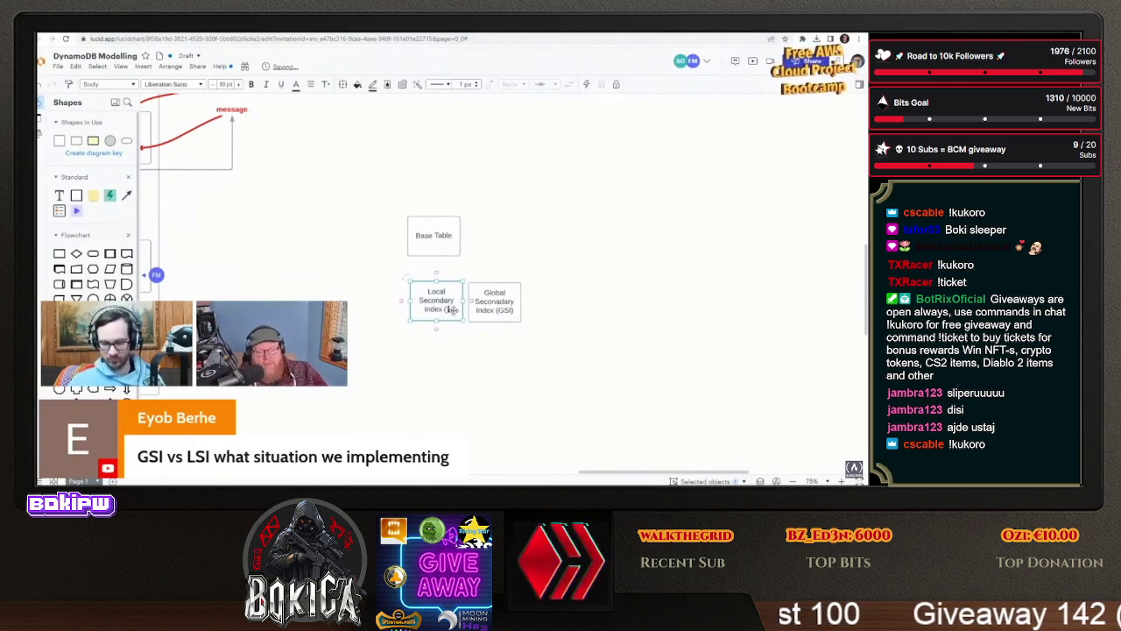
pyautogui.click(583, 260)
# Step: Arrange Base Table on the left with the LSI box stacked above the GSI box
pyautogui.moveTo(433, 234); pyautogui.dragTo(363, 233)
pyautogui.scroll(3, 529, 256)
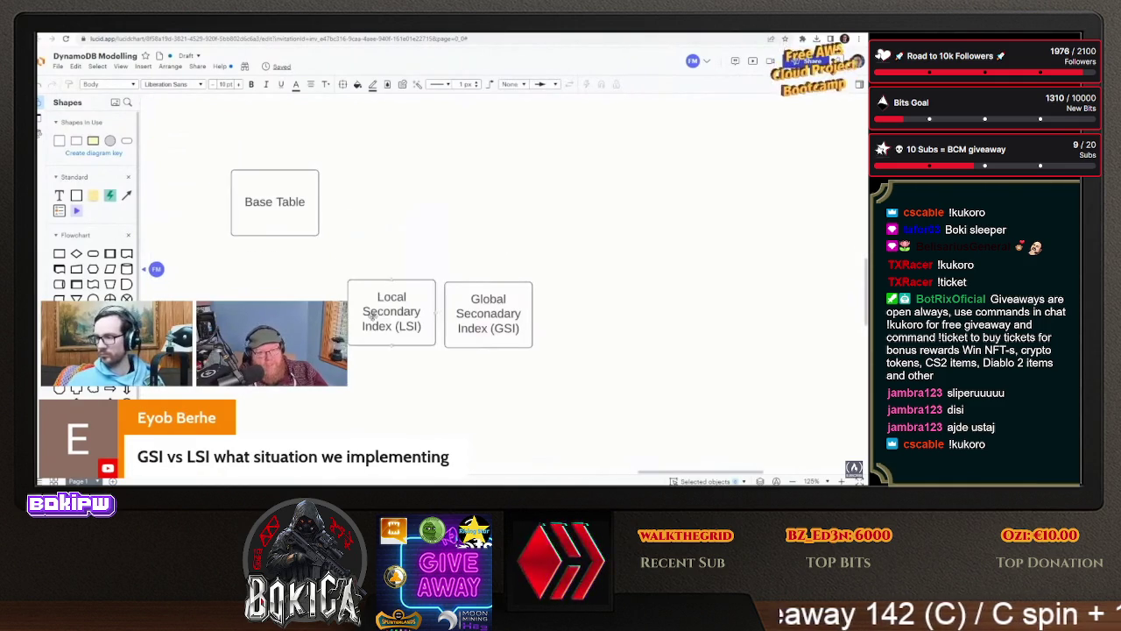
pyautogui.moveTo(372, 317); pyautogui.dragTo(404, 176)
pyautogui.moveTo(491, 316); pyautogui.dragTo(431, 247)
pyautogui.moveTo(301, 201)
pyautogui.mouseDown()
pyautogui.moveTo(281, 202)
pyautogui.moveTo(380, 171)
pyautogui.mouseUp()
pyautogui.click(333, 226)
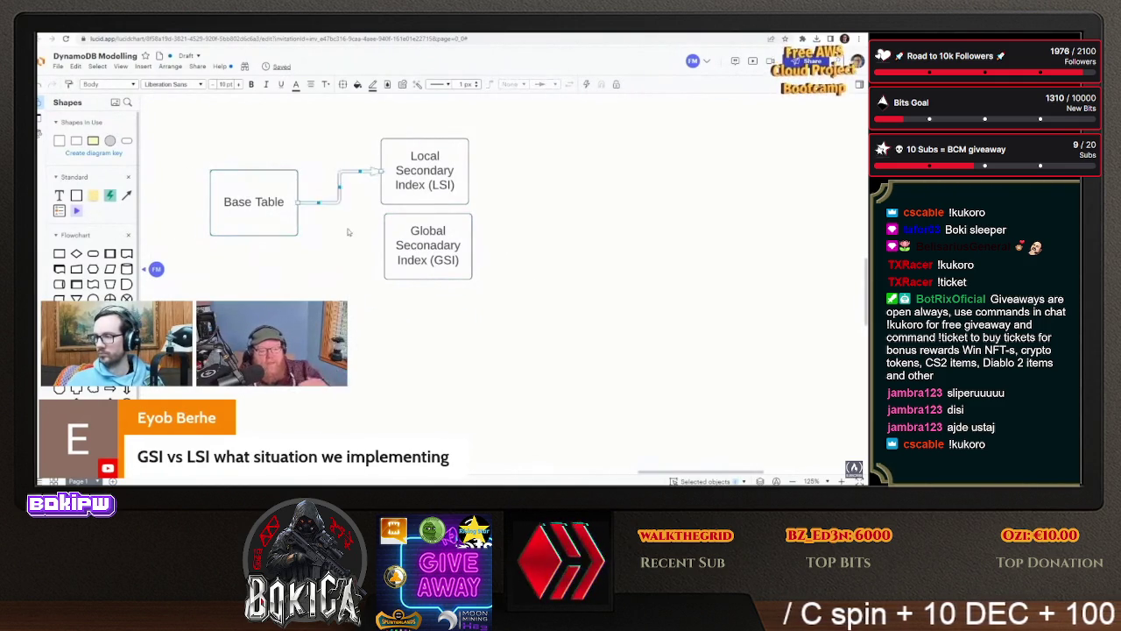
# Step: Draw connectors from Base Table to the LSI and GSI boxes and align the boxes
pyautogui.moveTo(299, 202); pyautogui.dragTo(382, 239)
pyautogui.moveTo(563, 160); pyautogui.dragTo(376, 289)
pyautogui.moveTo(418, 252)
pyautogui.mouseDown()
pyautogui.moveTo(552, 264)
pyautogui.moveTo(546, 240)
pyautogui.moveTo(543, 261)
pyautogui.mouseUp()
# Step: Label the GSI connector 'Some fields / Can use different partition key'
pyautogui.click(428, 236)
pyautogui.doubleClick(422, 236)
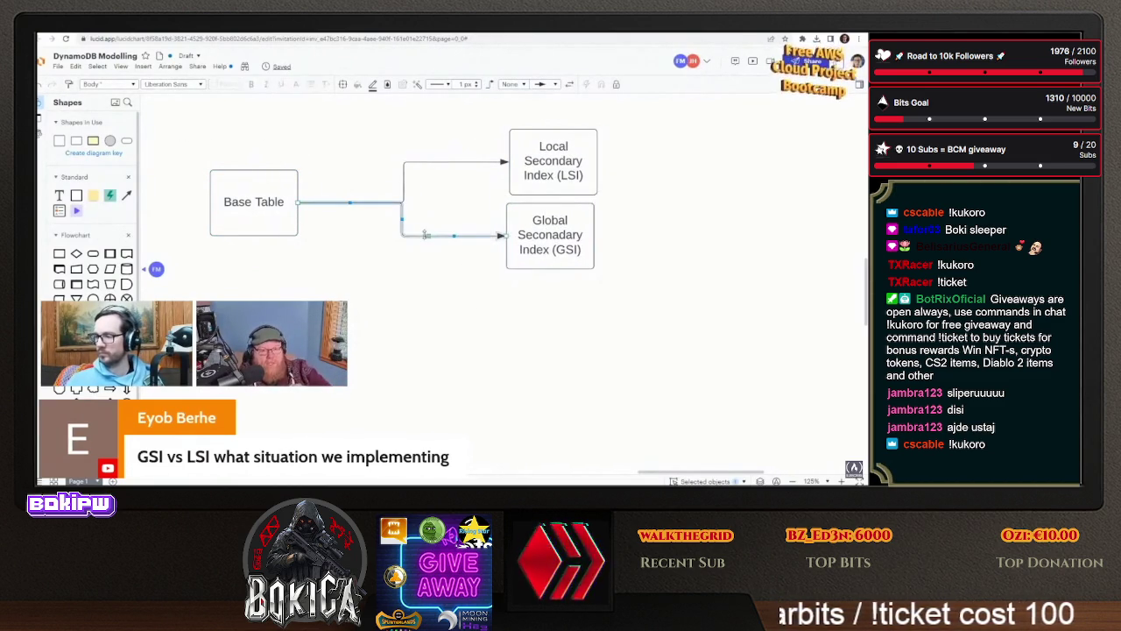
pyautogui.write('So')
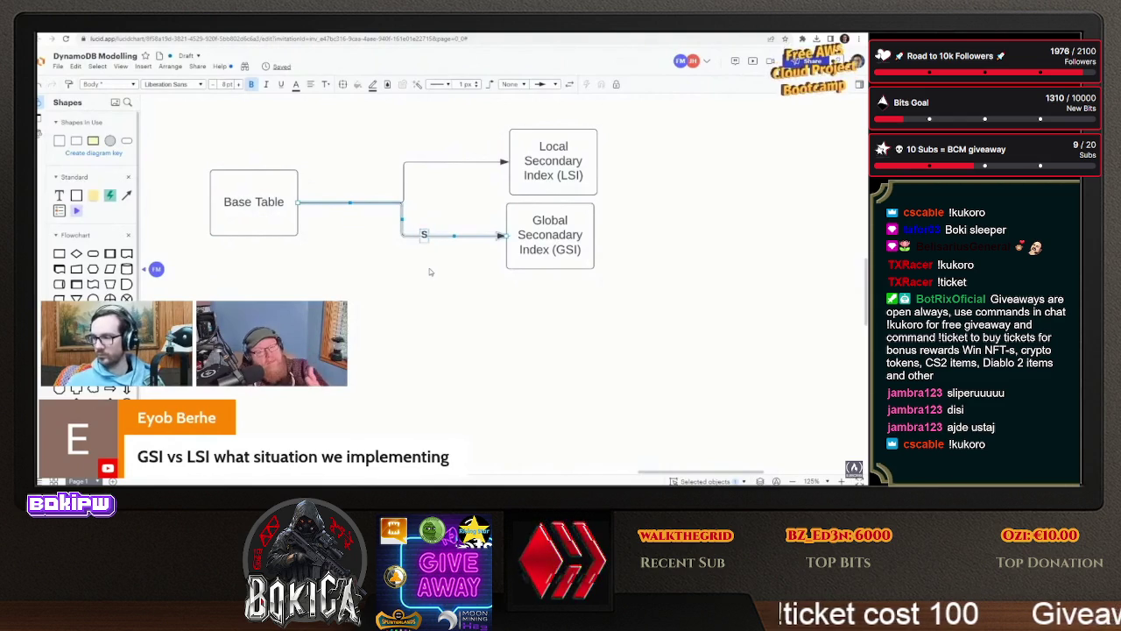
pyautogui.write('me fields')
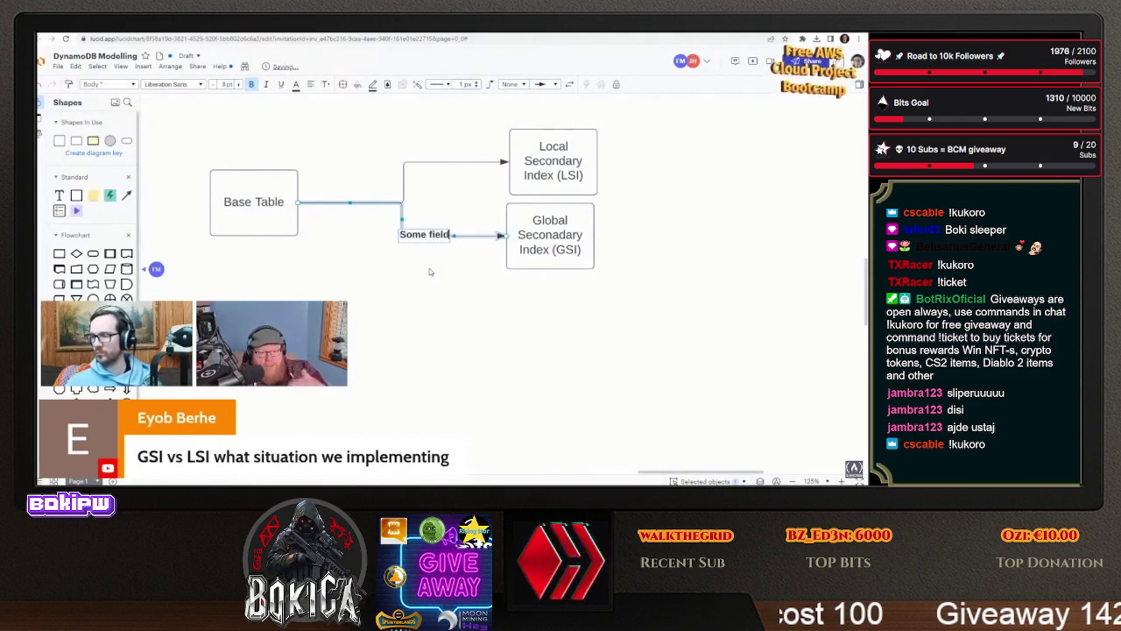
pyautogui.click(425, 278)
pyautogui.moveTo(438, 231); pyautogui.dragTo(461, 233)
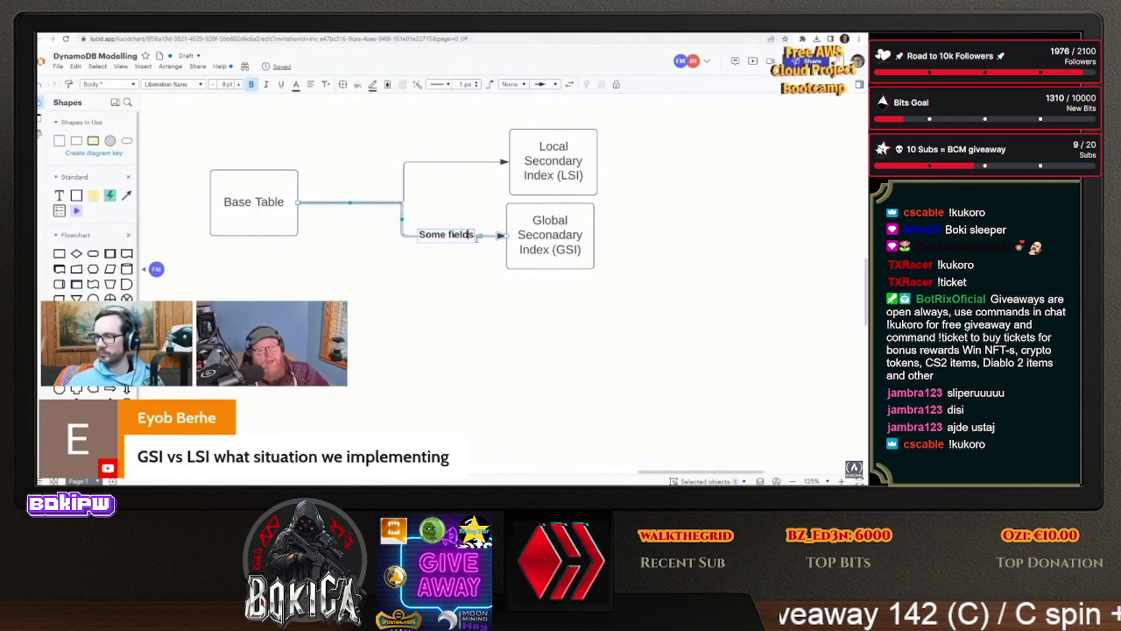
pyautogui.doubleClick(476, 237)
pyautogui.write('ields C')
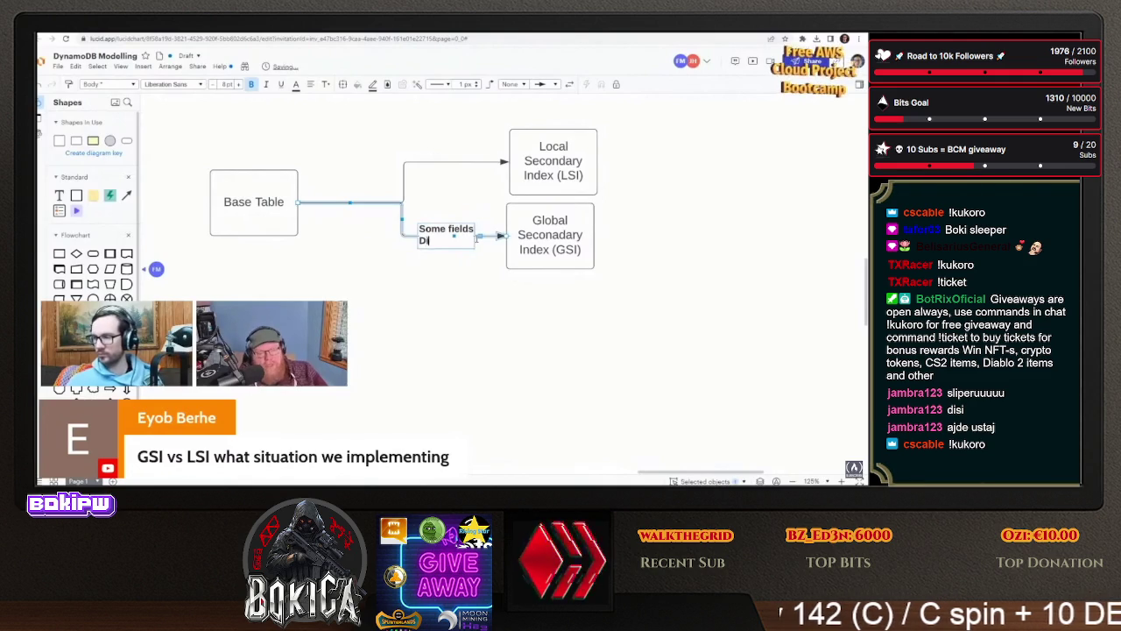
pyautogui.write('an use di')
pyautogui.write('fferent primar')
pyautogui.press('BackSpace')
pyautogui.press('BackSpace')
pyautogui.press('BackSpace')
pyautogui.write('partition key')
pyautogui.moveTo(691, 150)
pyautogui.mouseDown()
pyautogui.moveTo(556, 244)
pyautogui.moveTo(611, 240)
pyautogui.mouseUp()
# Step: Label the LSI connector 'Created at the time of base table'
pyautogui.doubleClick(460, 165)
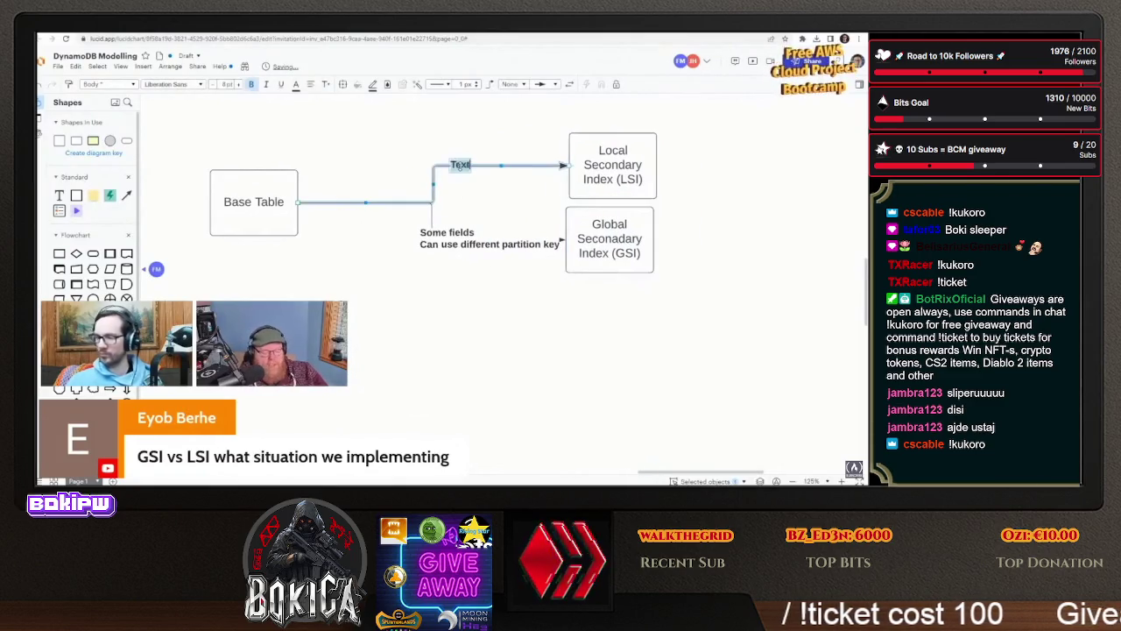
pyautogui.write('Created at the time')
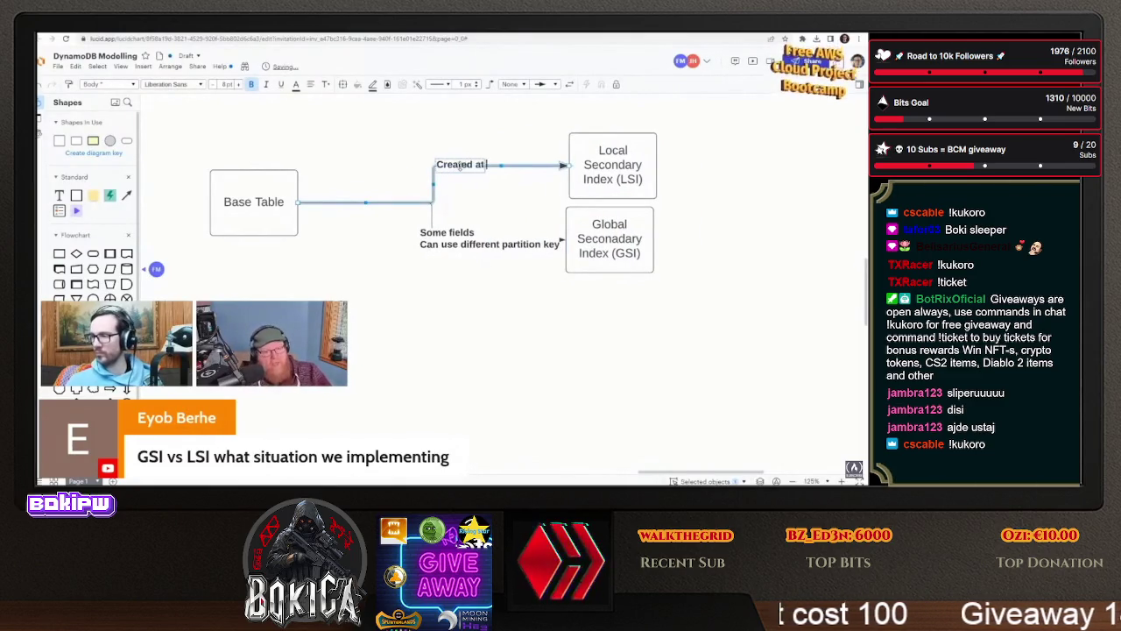
pyautogui.write(' of base t')
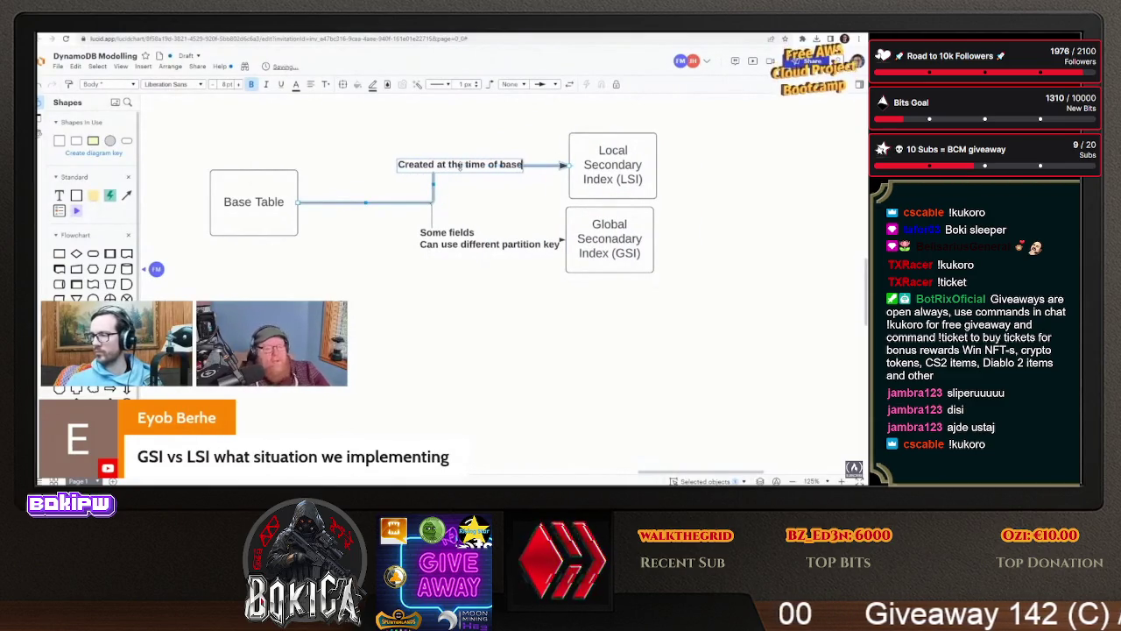
pyautogui.write('bale')
pyautogui.click(430, 234)
# Step: Add 'Created anytime' as the first line of the GSI label and nudge Base Table right
pyautogui.hotkey('ctrl', 'a')
pyautogui.press('Escape')
pyautogui.write('Prohect')
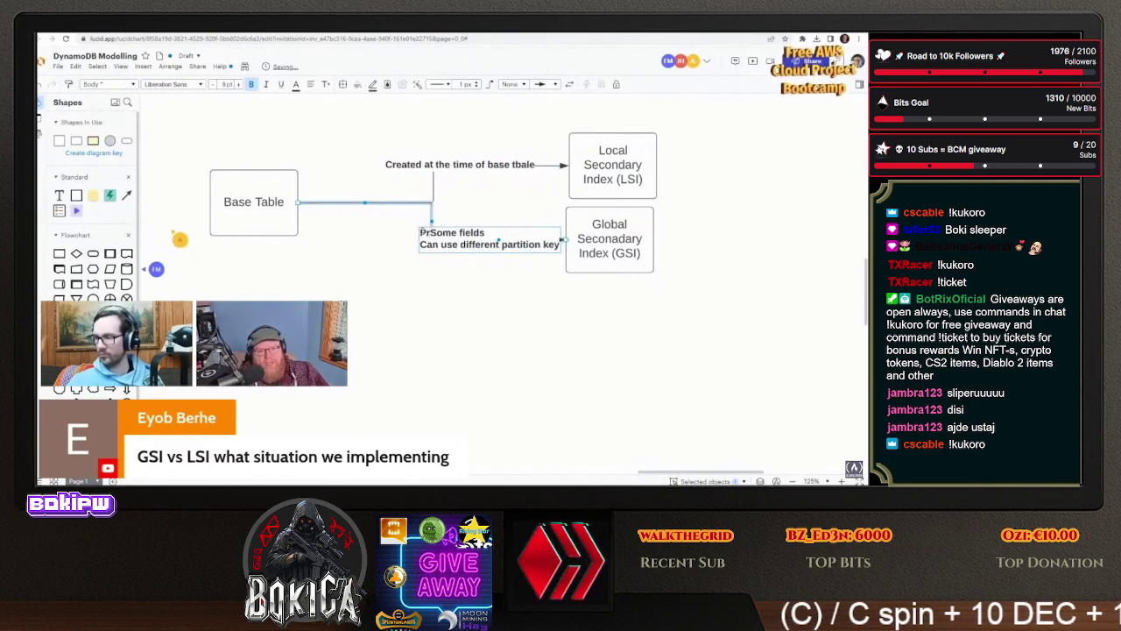
pyautogui.press('BackSpace')
pyautogui.press('BackSpace')
pyautogui.press('BackSpace')
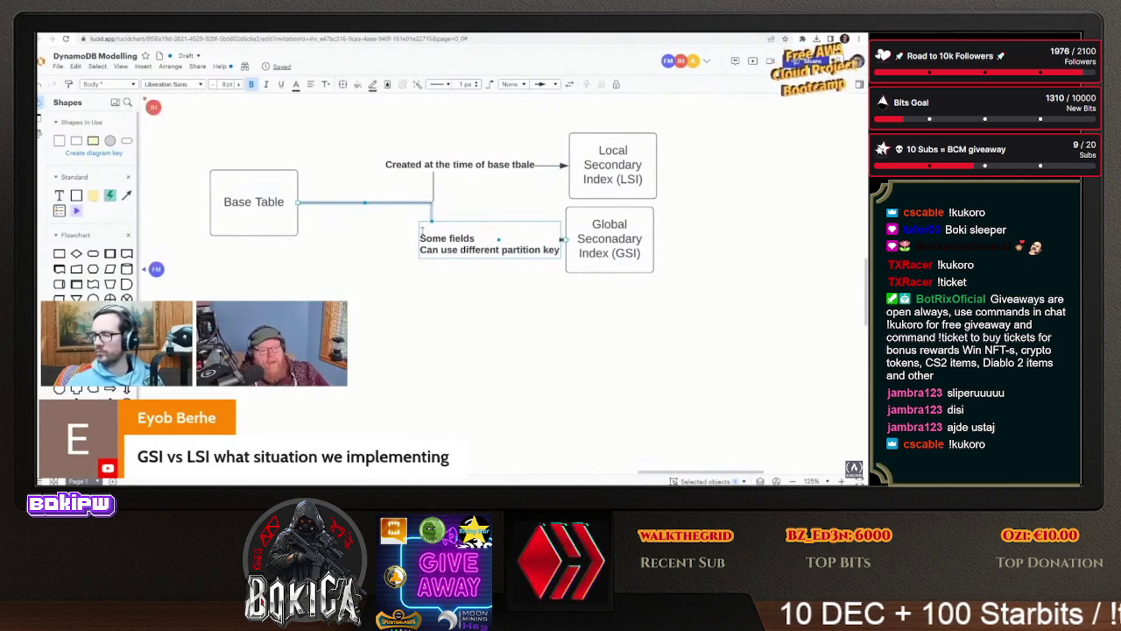
pyautogui.write('reated anytime')
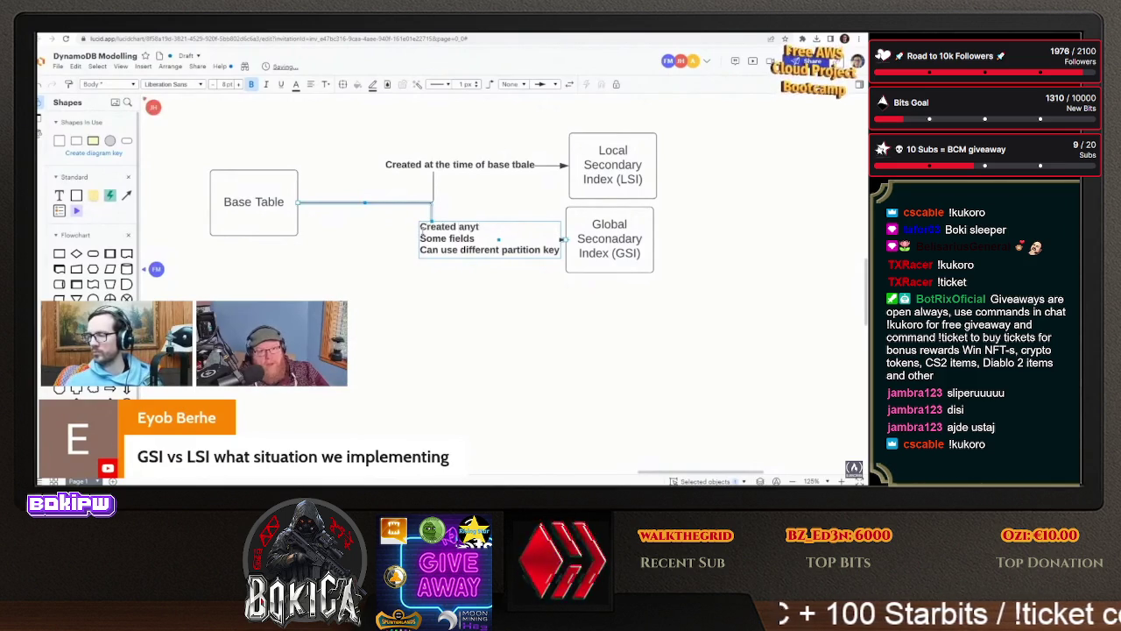
pyautogui.moveTo(268, 218); pyautogui.dragTo(306, 218)
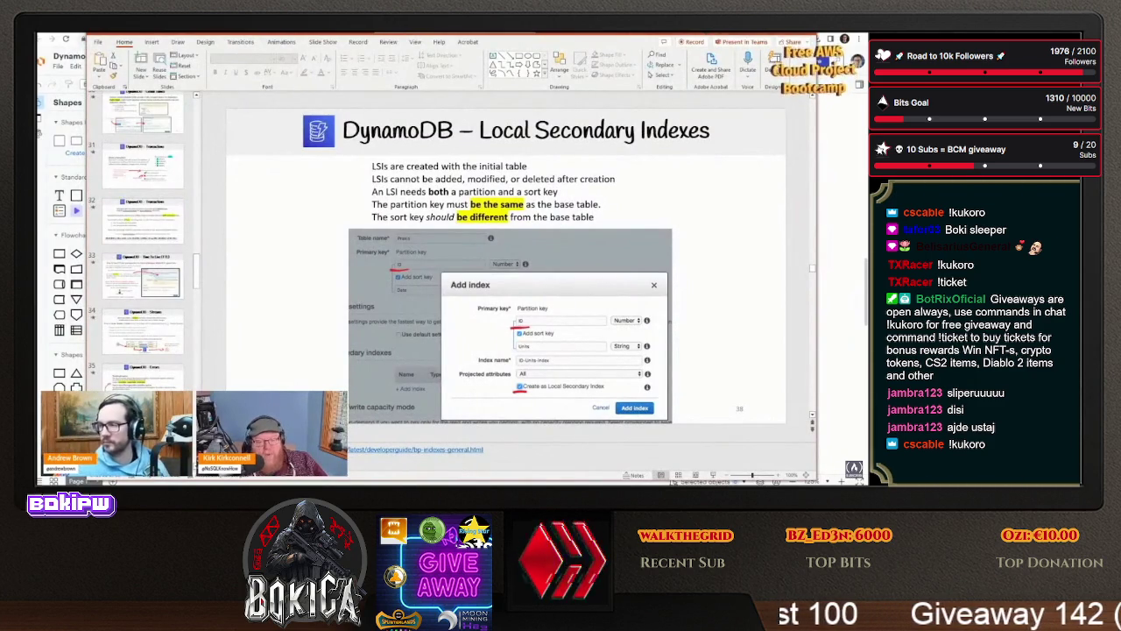
# Step: Replace 'initial' in the first LSI bullet with 'at the same time of'
pyautogui.click(510, 165)
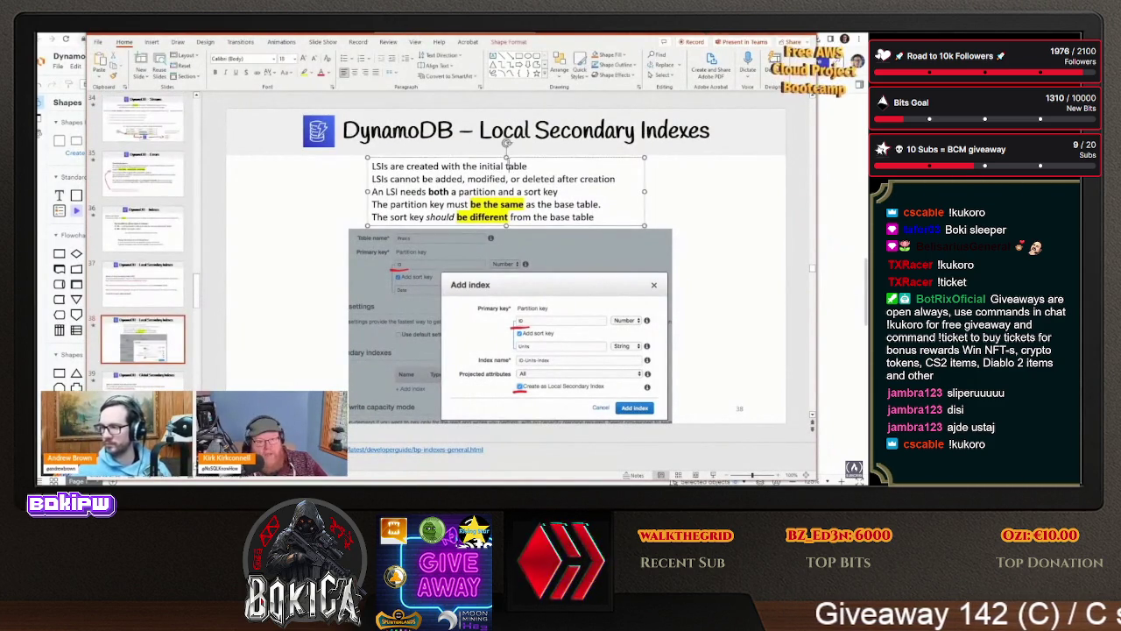
pyautogui.click(259, 220)
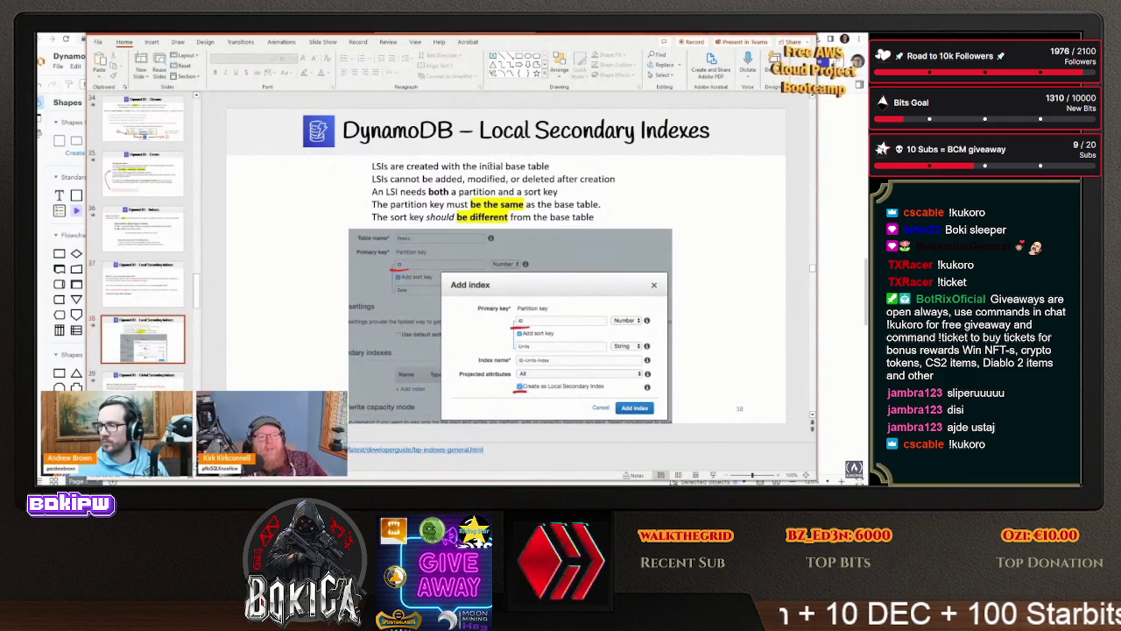
pyautogui.doubleClick(487, 165)
pyautogui.write('at the same')
pyautogui.write(' time of')
pyautogui.press('Escape')
pyautogui.press('Escape')
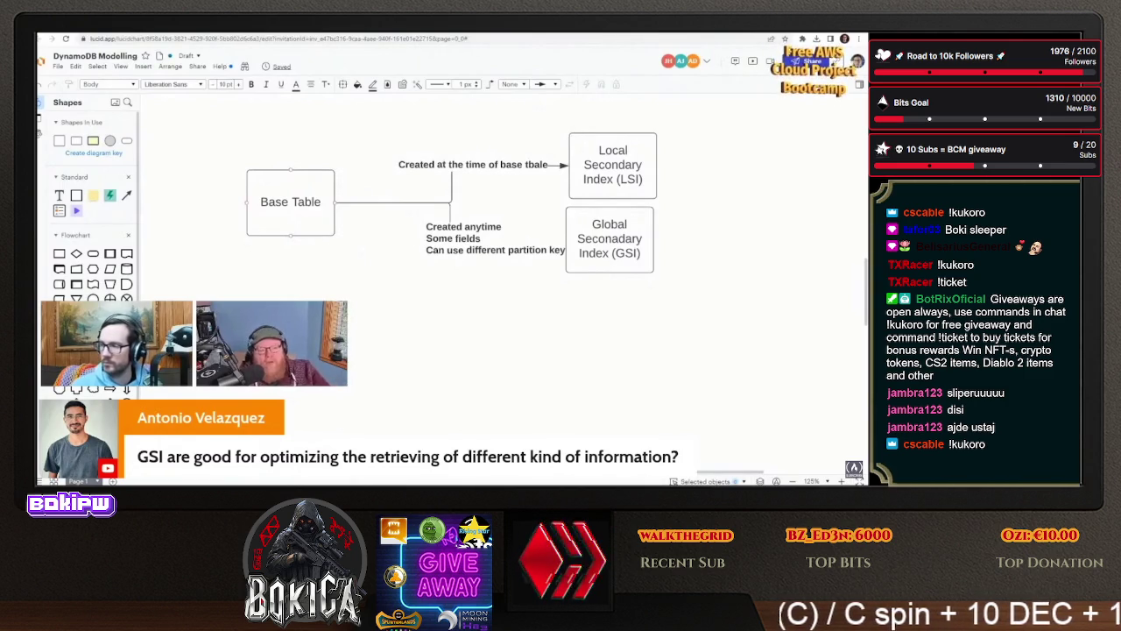
# Step: Pan the canvas over to the Pattern A conversation diagram and zoom to 100%
pyautogui.click(496, 168)
pyautogui.click(389, 289)
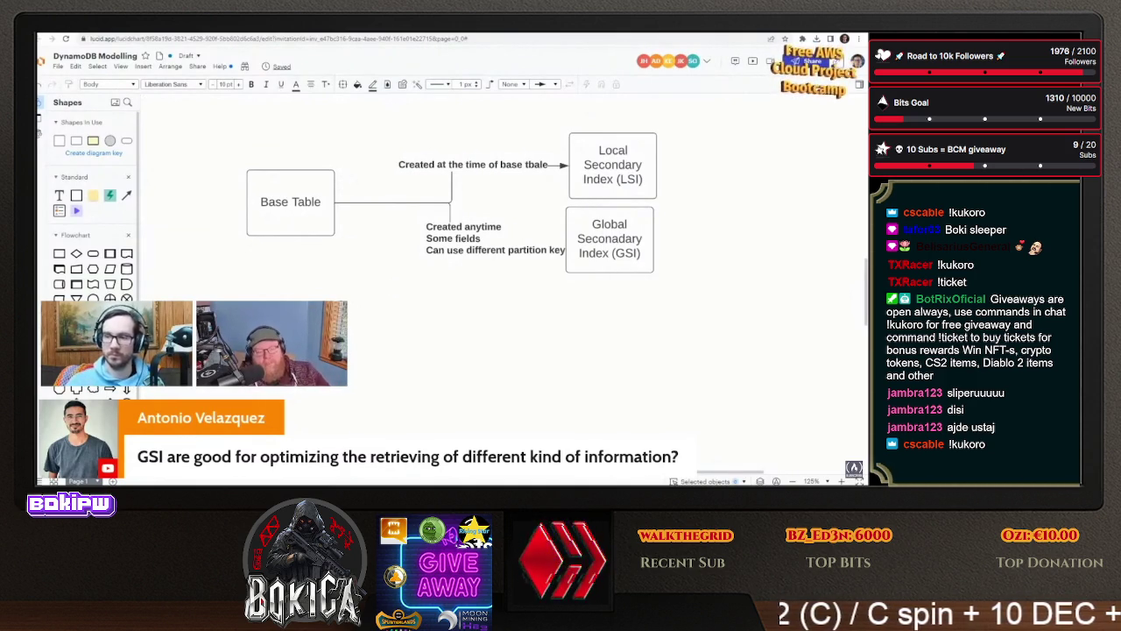
pyautogui.moveTo(306, 115)
pyautogui.mouseDown()
pyautogui.moveTo(569, 225)
pyautogui.moveTo(636, 222)
pyautogui.moveTo(707, 309)
pyautogui.mouseUp()
pyautogui.hotkey('ctrl', '-')
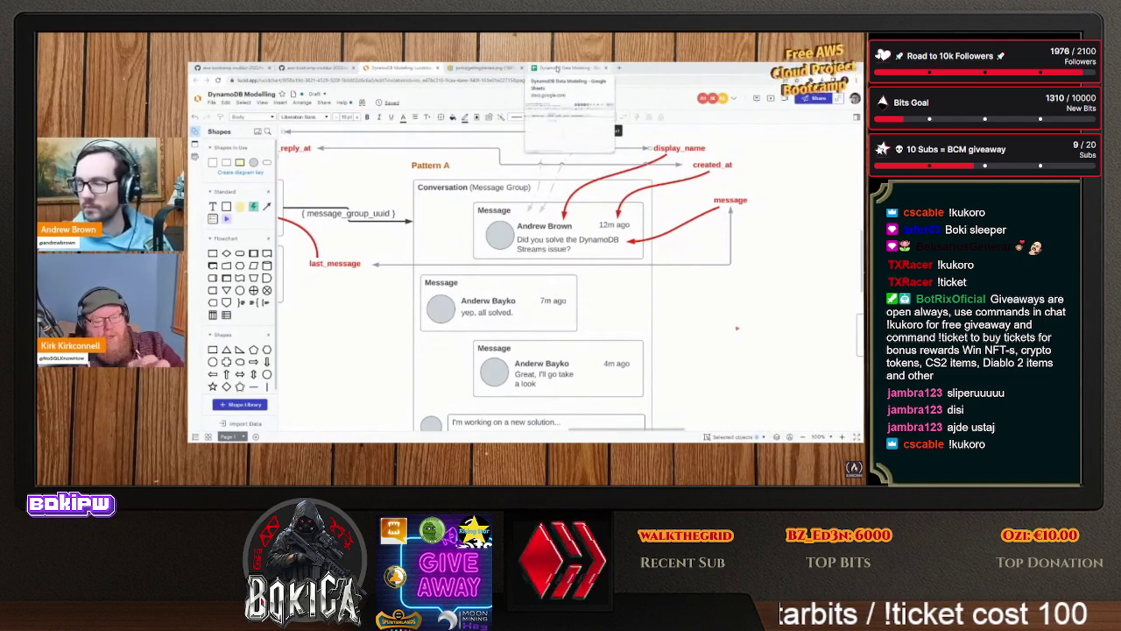
# Step: Pan to Pattern B and append 'tab' to the Messages shape so it reads 'Messages tab'
pyautogui.click(558, 69)
pyautogui.click(246, 195)
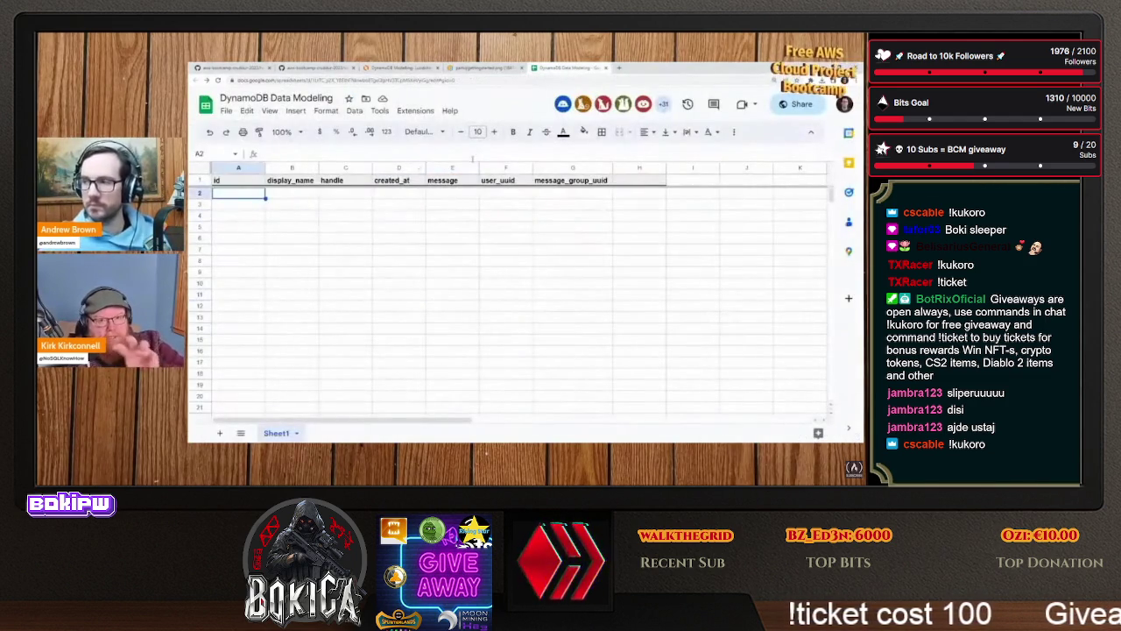
pyautogui.click(385, 70)
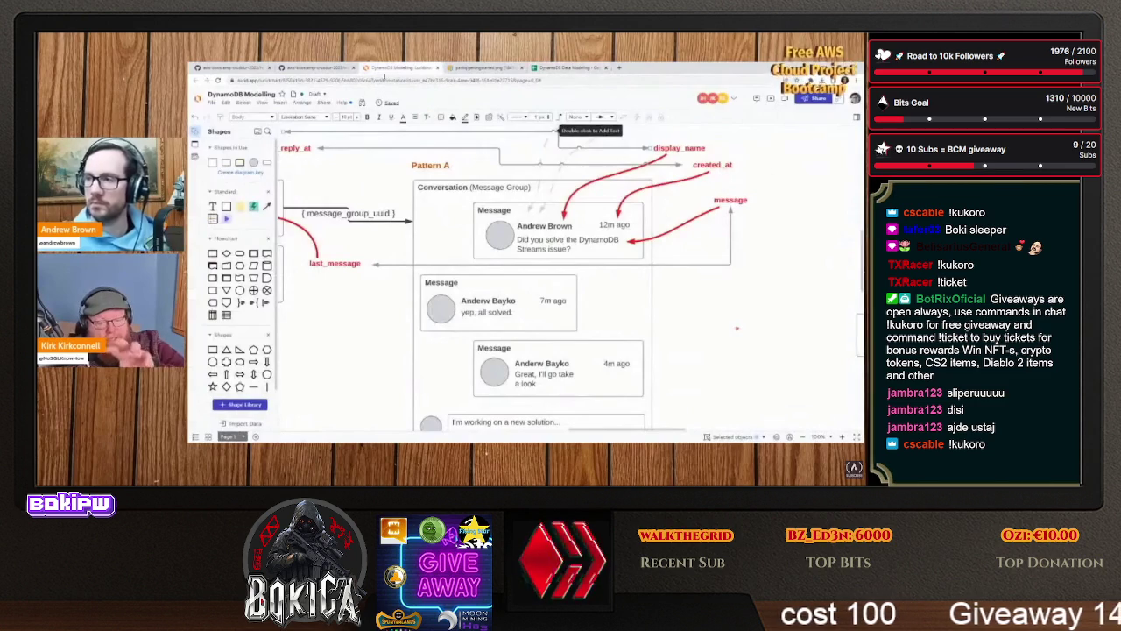
pyautogui.moveTo(350, 283)
pyautogui.mouseDown()
pyautogui.moveTo(596, 318)
pyautogui.moveTo(537, 318)
pyautogui.moveTo(705, 315)
pyautogui.moveTo(692, 331)
pyautogui.moveTo(712, 321)
pyautogui.mouseUp()
pyautogui.doubleClick(343, 208)
pyautogui.write('tab')
pyautogui.click(382, 240)
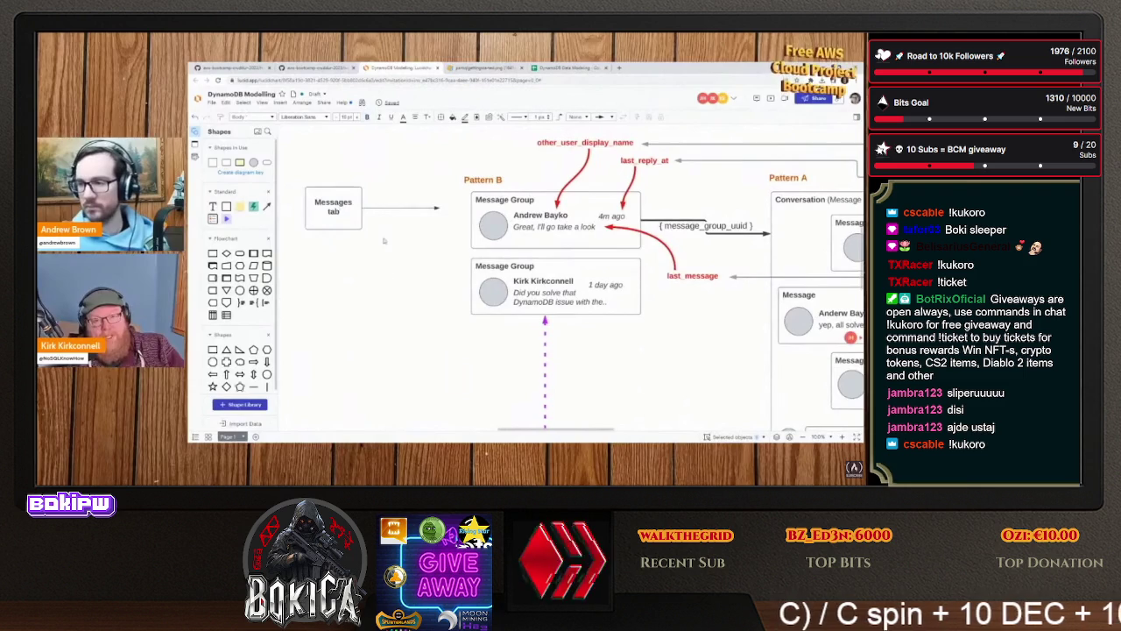
pyautogui.hscroll(5, 746, 254)
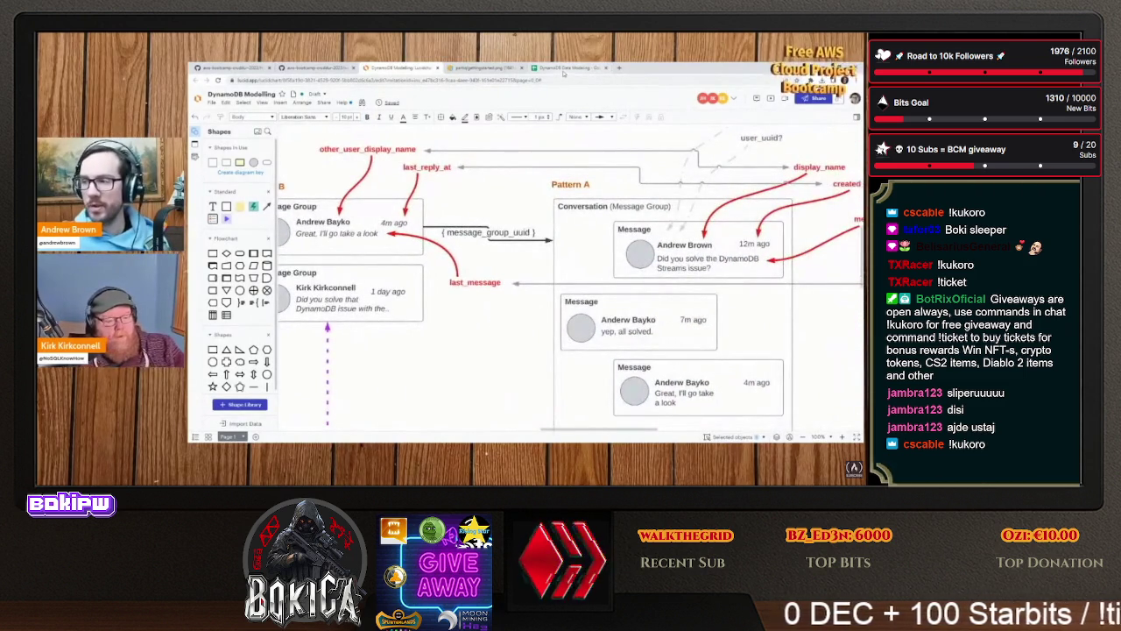
pyautogui.hscroll(4, 534, 219)
pyautogui.scroll(-1, 535, 219)
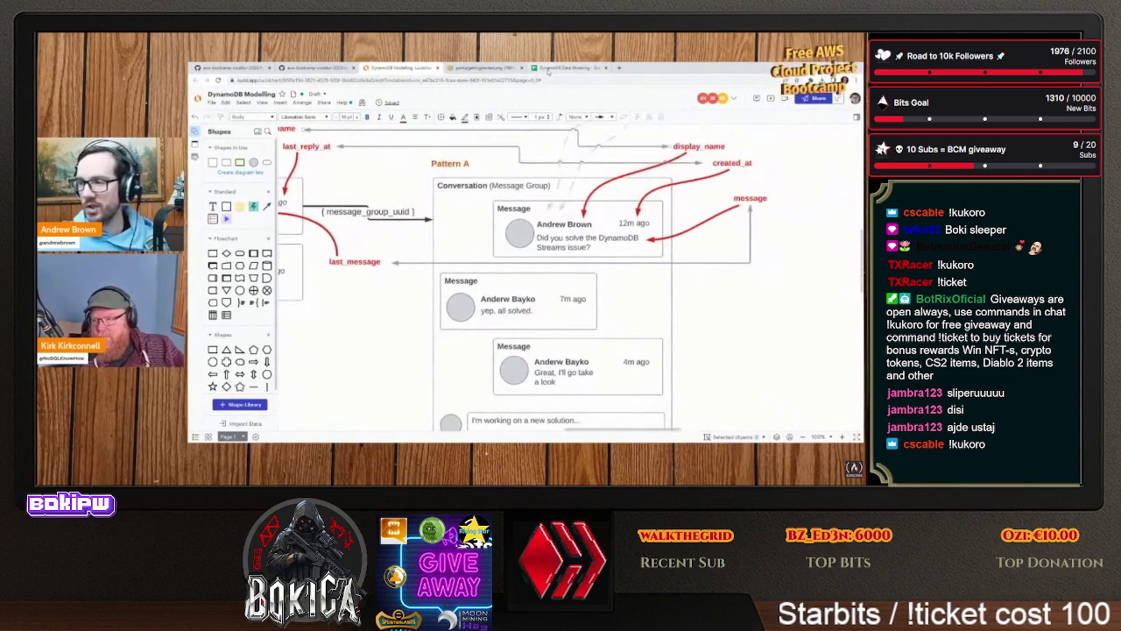
# Step: Fill row 2 with a display name, handle, created_at 2023-05-21 and message 'Testing 123'
pyautogui.hotkey('ctrl', '9')
pyautogui.write('andrew')
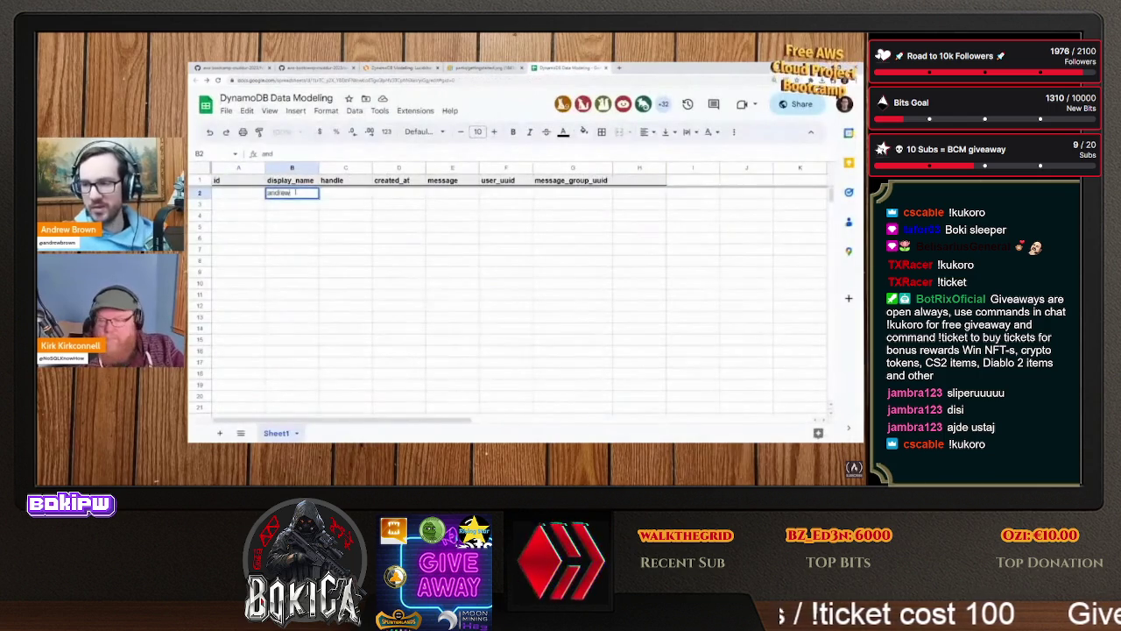
pyautogui.press('BackSpace')
pyautogui.press('BackSpace')
pyautogui.press('BackSpace')
pyautogui.write('Andrew B')
pyautogui.press('Tab')
pyautogui.write('an')
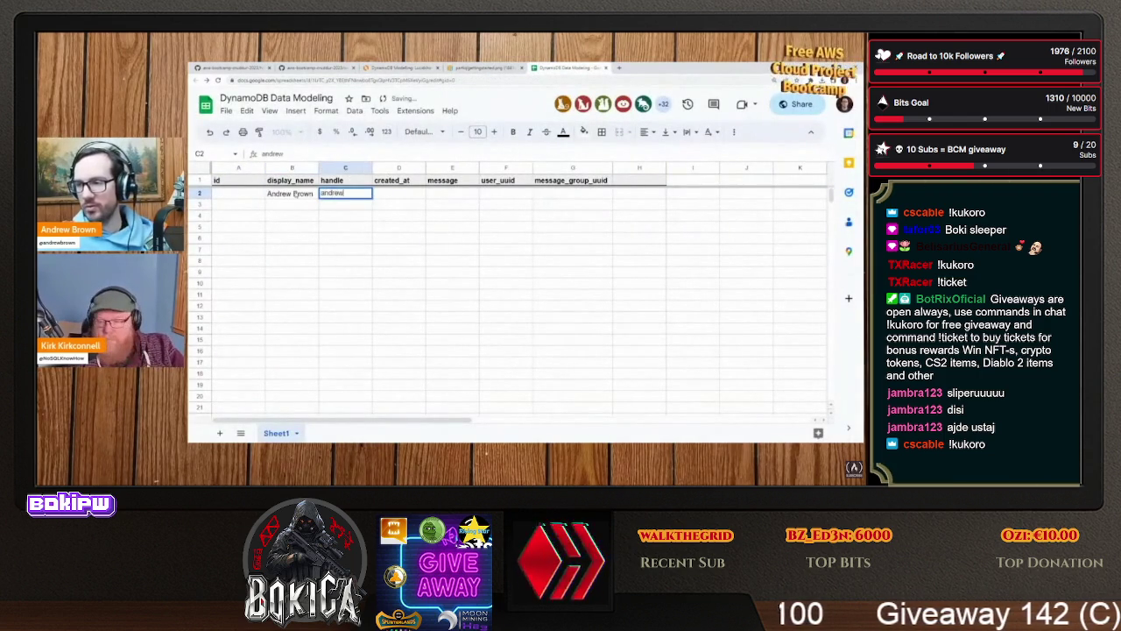
pyautogui.press('Tab')
pyautogui.write('2023-')
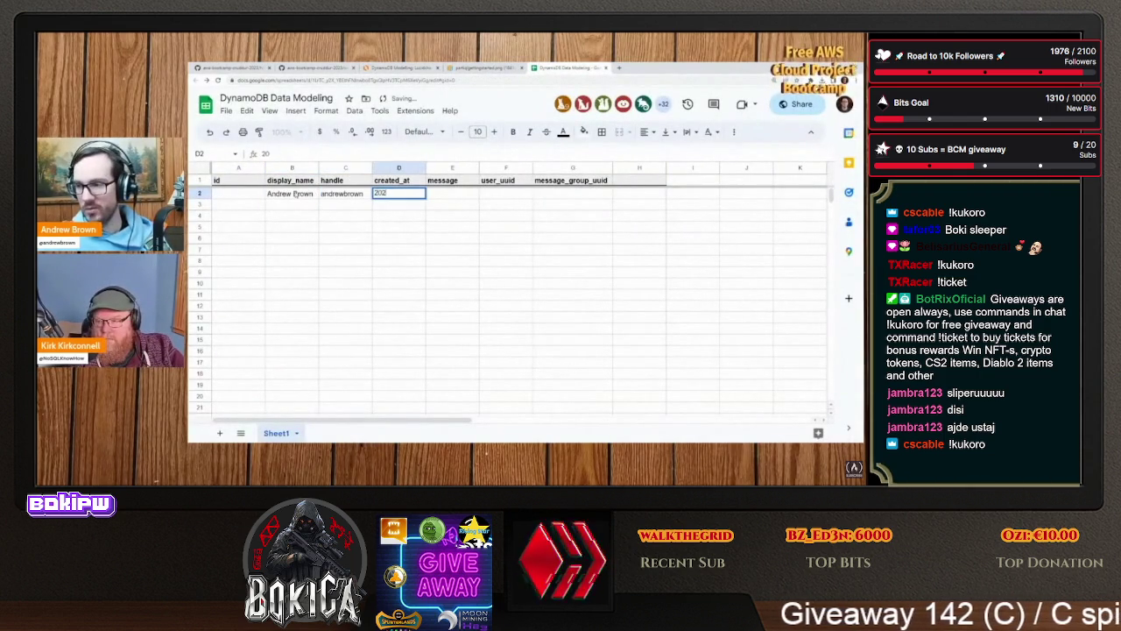
pyautogui.write('06')
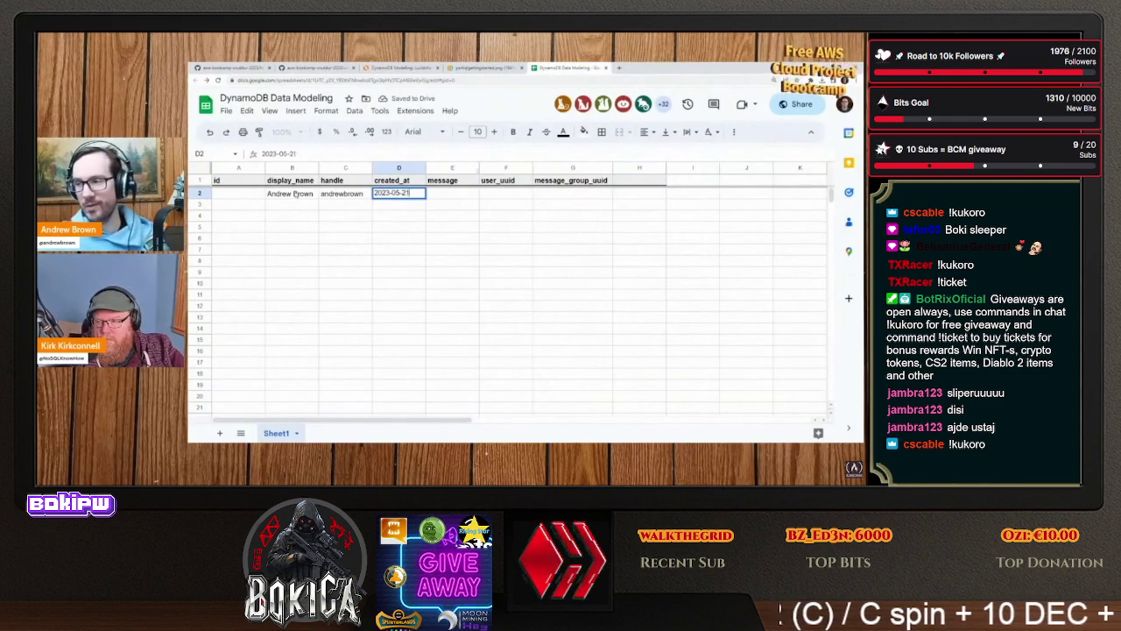
pyautogui.press('Tab')
pyautogui.write('Andrew')
pyautogui.press('BackSpace')
pyautogui.press('BackSpace')
pyautogui.press('BackSpace')
pyautogui.write('Testing 123')
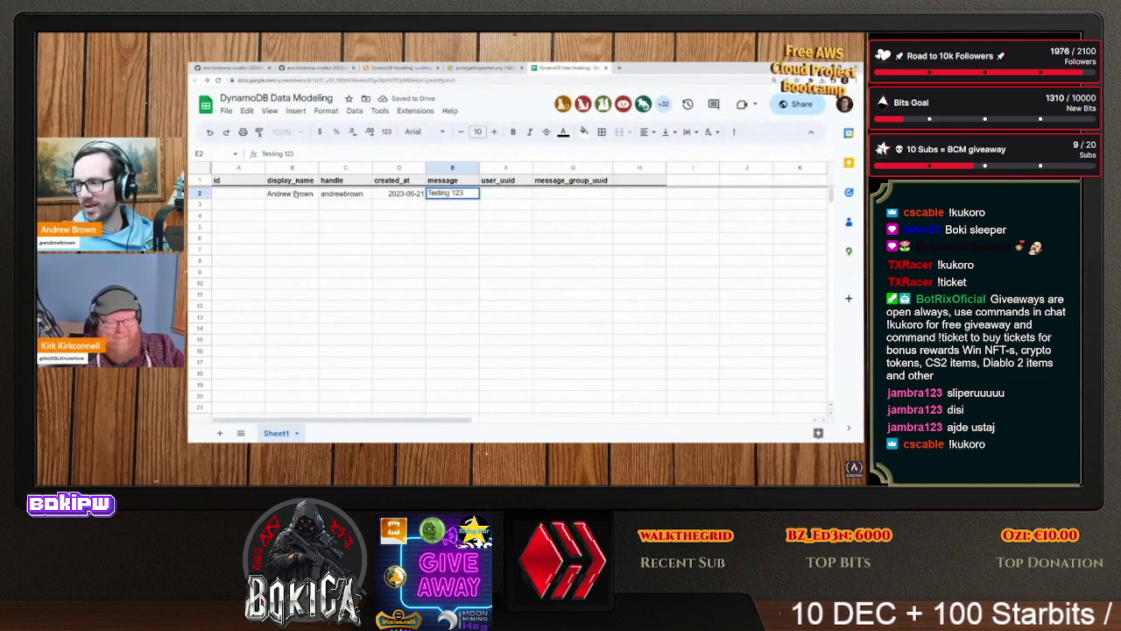
pyautogui.press('Tab')
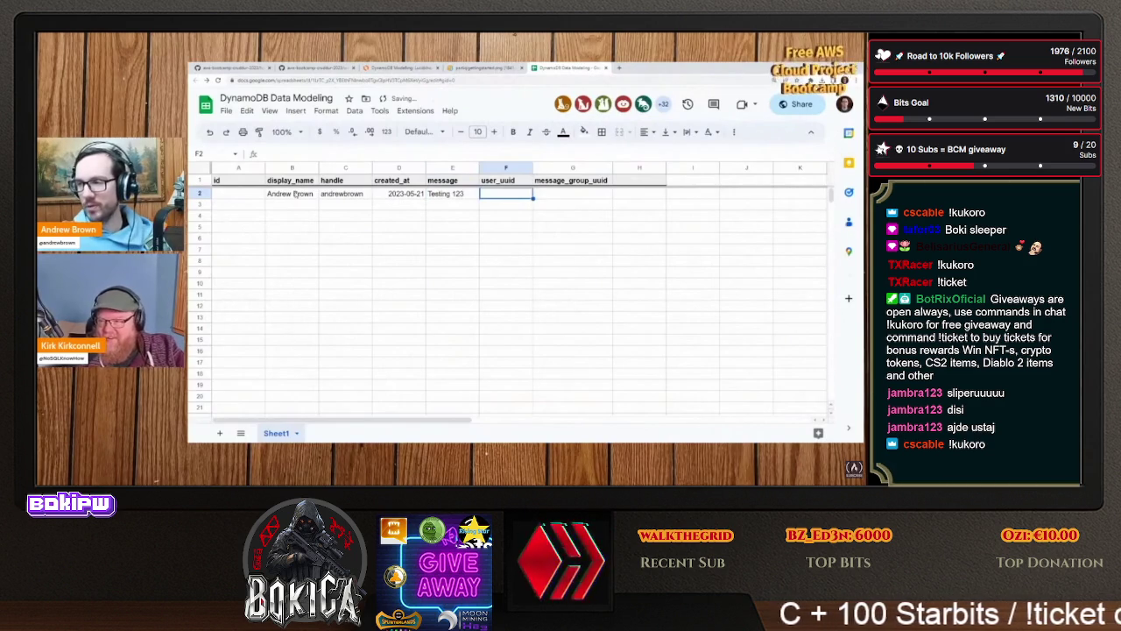
# Step: Enter a dashed sample user_uuid in F2 and widen column F to fit it
pyautogui.write('9032483029482309482342430924')
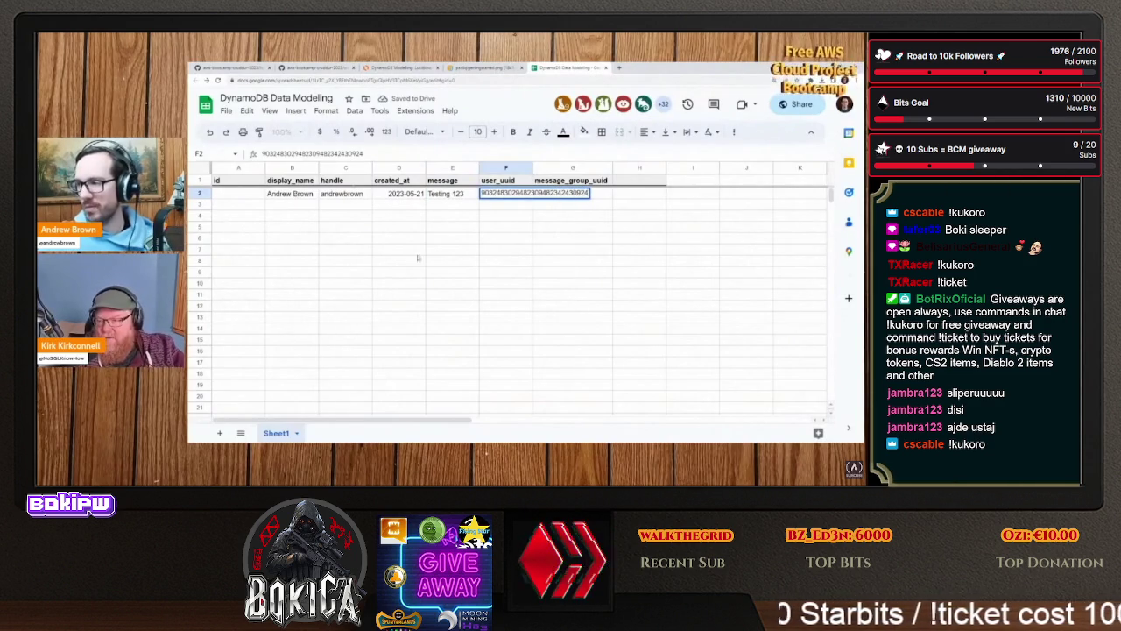
pyautogui.write('-')
pyautogui.click(552, 193)
pyautogui.write('-')
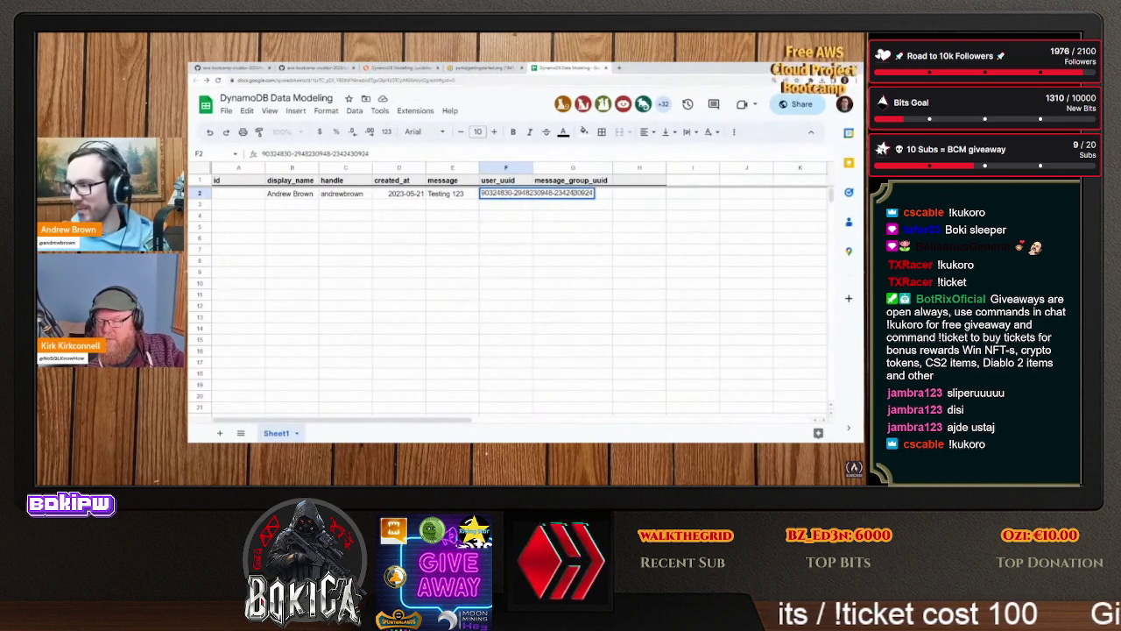
pyautogui.click(574, 192)
pyautogui.write('-')
pyautogui.click(554, 251)
pyautogui.moveTo(531, 171); pyautogui.dragTo(617, 171)
pyautogui.press('Left')
# Step: Enter a sample message_group_uuid in G2 and rename header A1 from id to uuid
pyautogui.click(657, 199)
pyautogui.write('23523532-6433634643-234234234-23423525-')
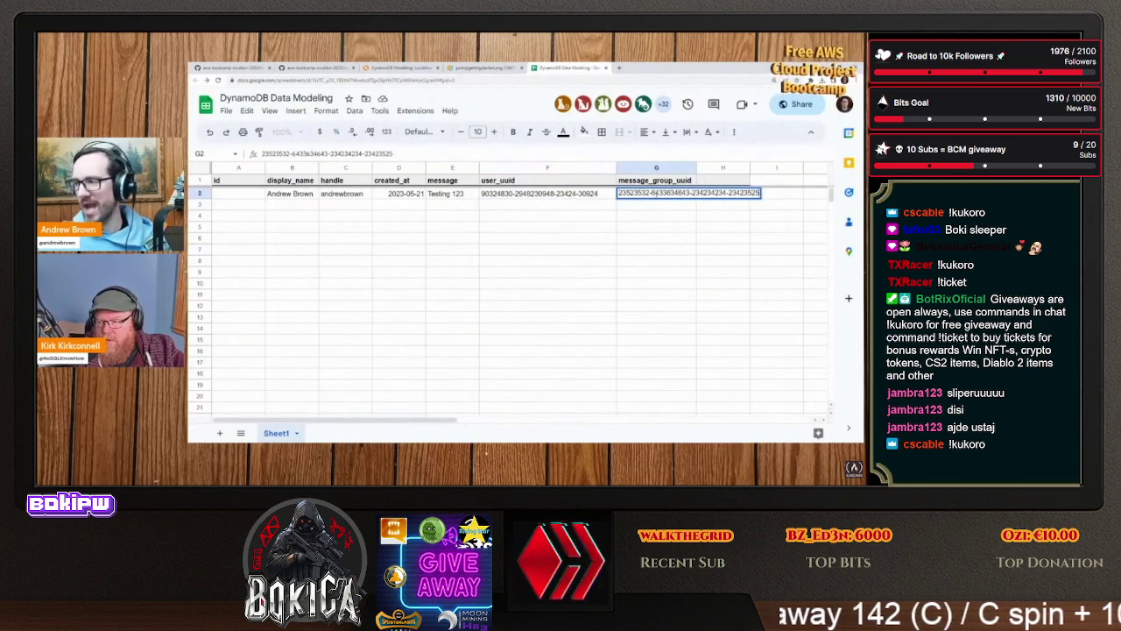
pyautogui.click(674, 267)
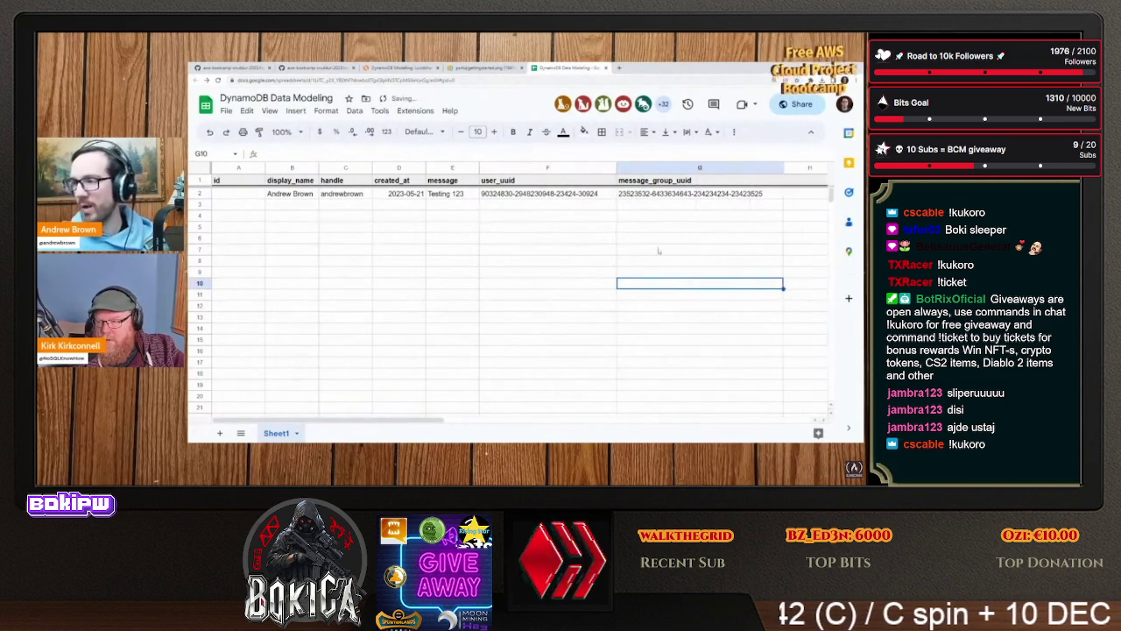
pyautogui.press('Left')
pyautogui.click(230, 179)
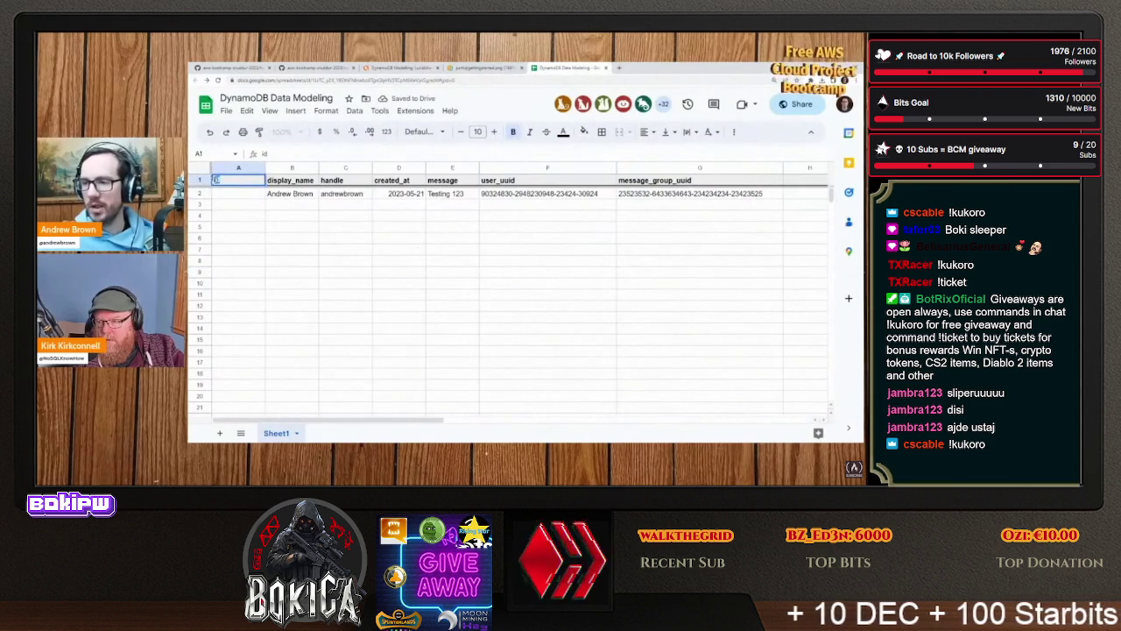
pyautogui.click(307, 249)
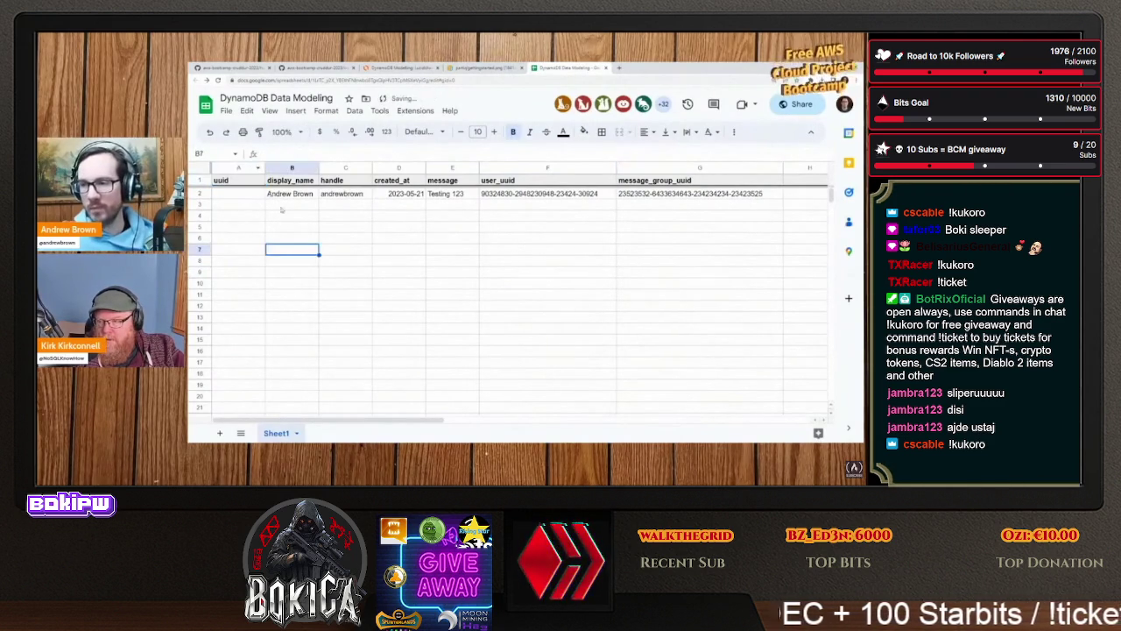
pyautogui.click(322, 248)
pyautogui.click(258, 192)
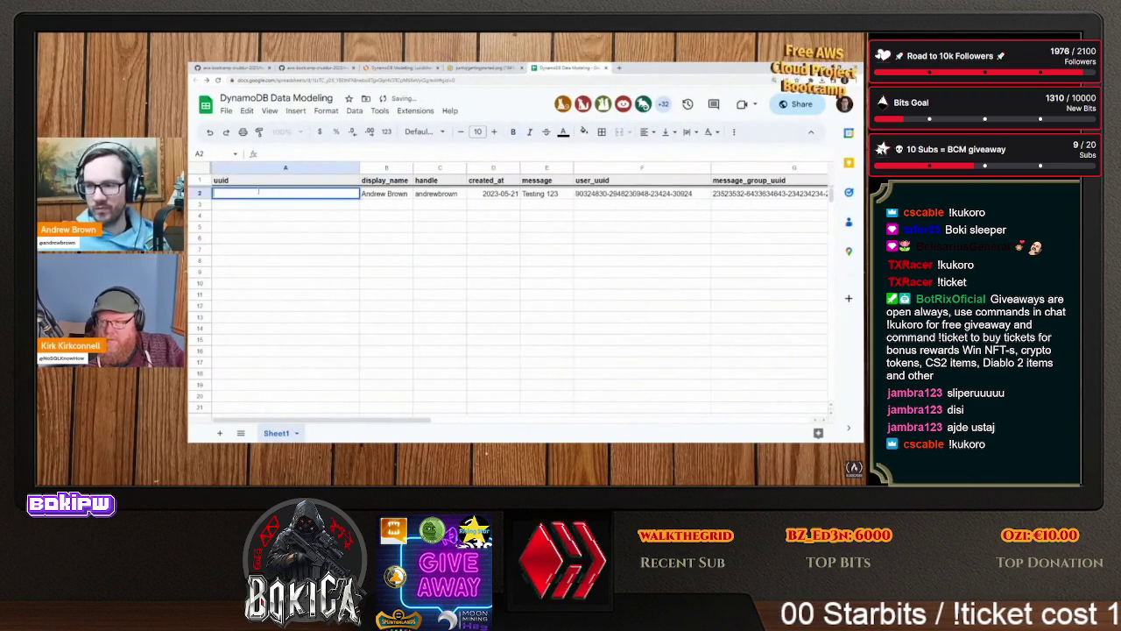
pyautogui.write('32423432-235825-3525-325235352-2352')
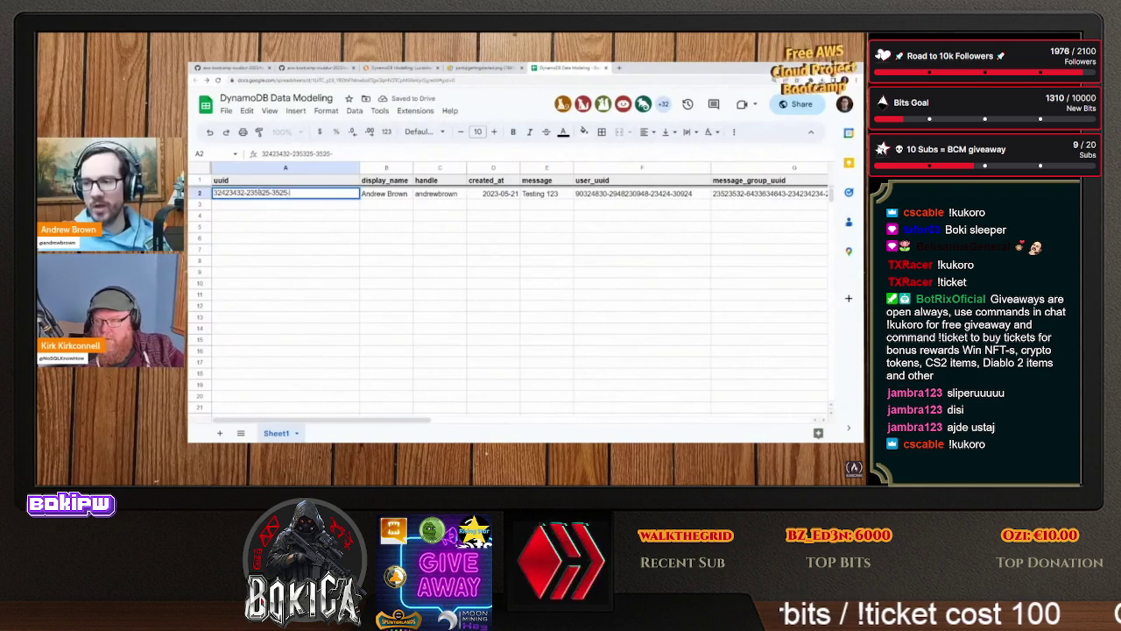
pyautogui.write('35')
pyautogui.click(388, 277)
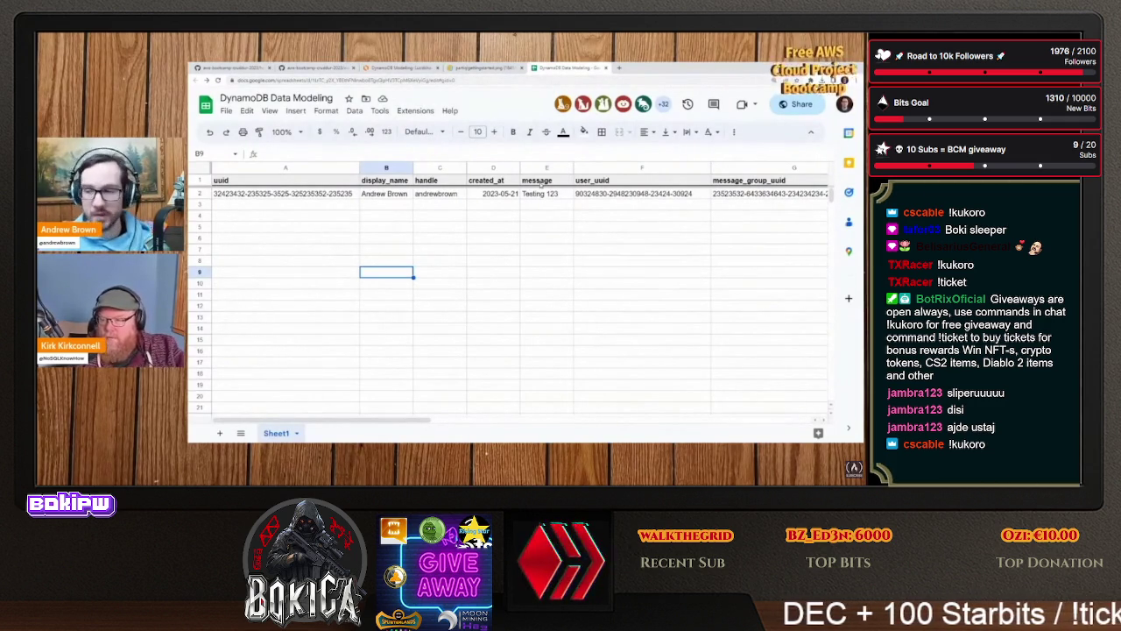
pyautogui.click(493, 193)
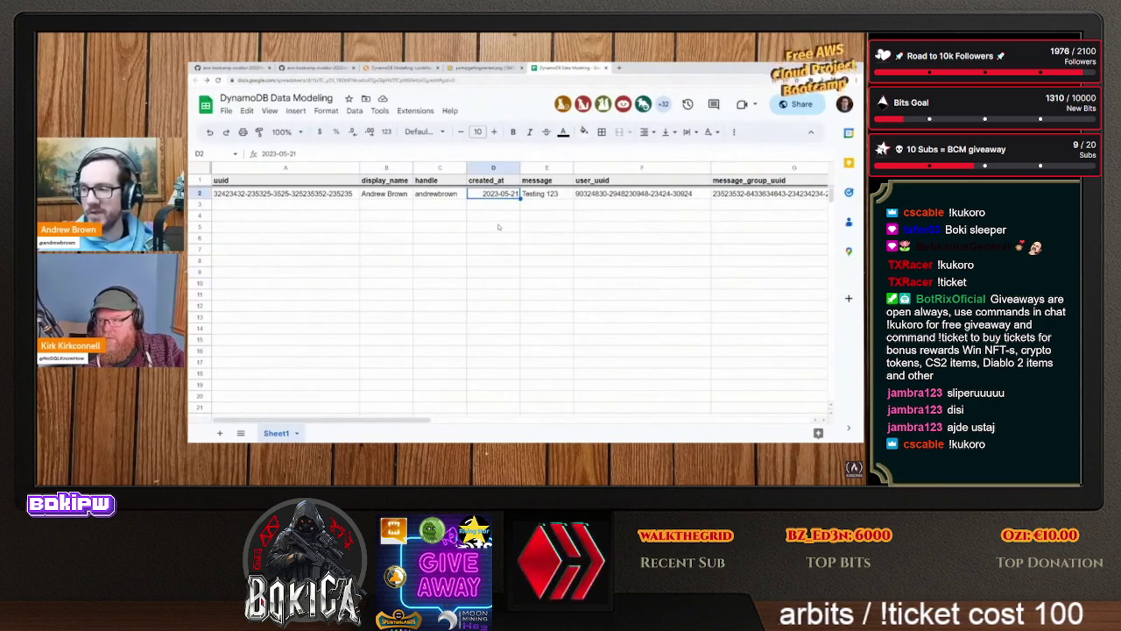
# Step: Relabel the headers 'created_at (sort key)' and 'uuid (partition key)', widening created_at
pyautogui.click(508, 179)
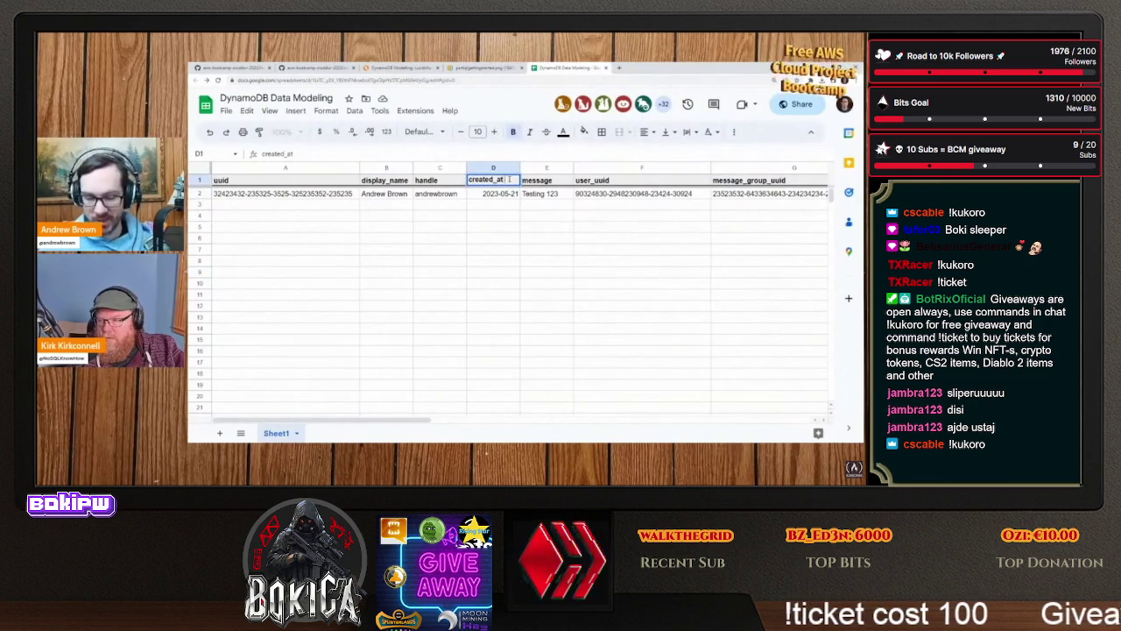
pyautogui.write('sort)')
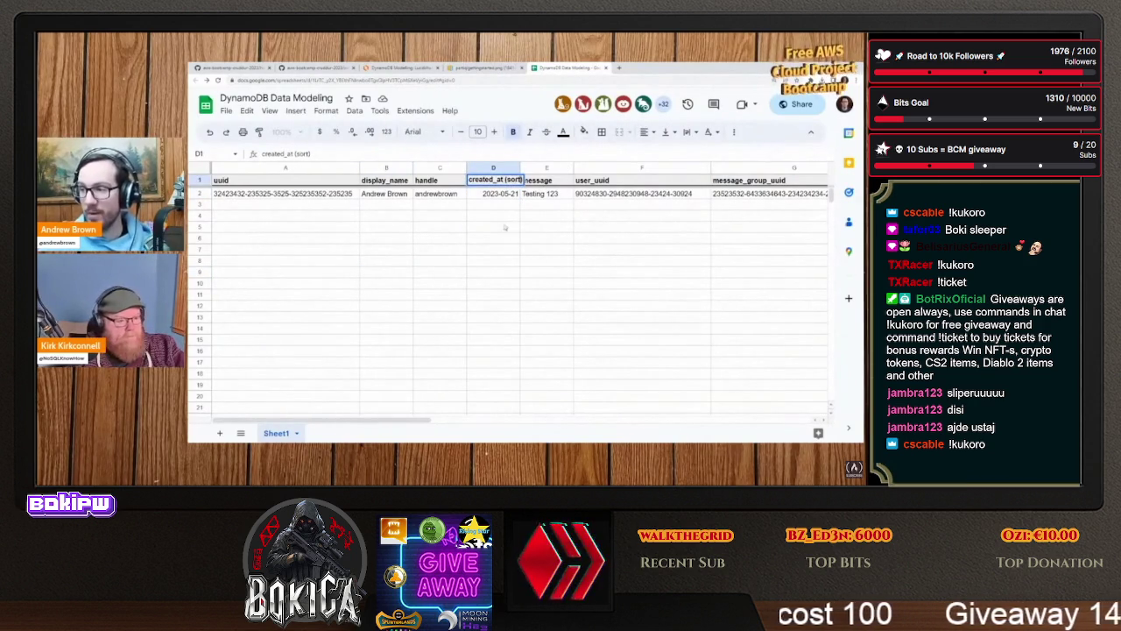
pyautogui.click(501, 253)
pyautogui.moveTo(520, 167); pyautogui.dragTo(533, 167)
pyautogui.click(288, 178)
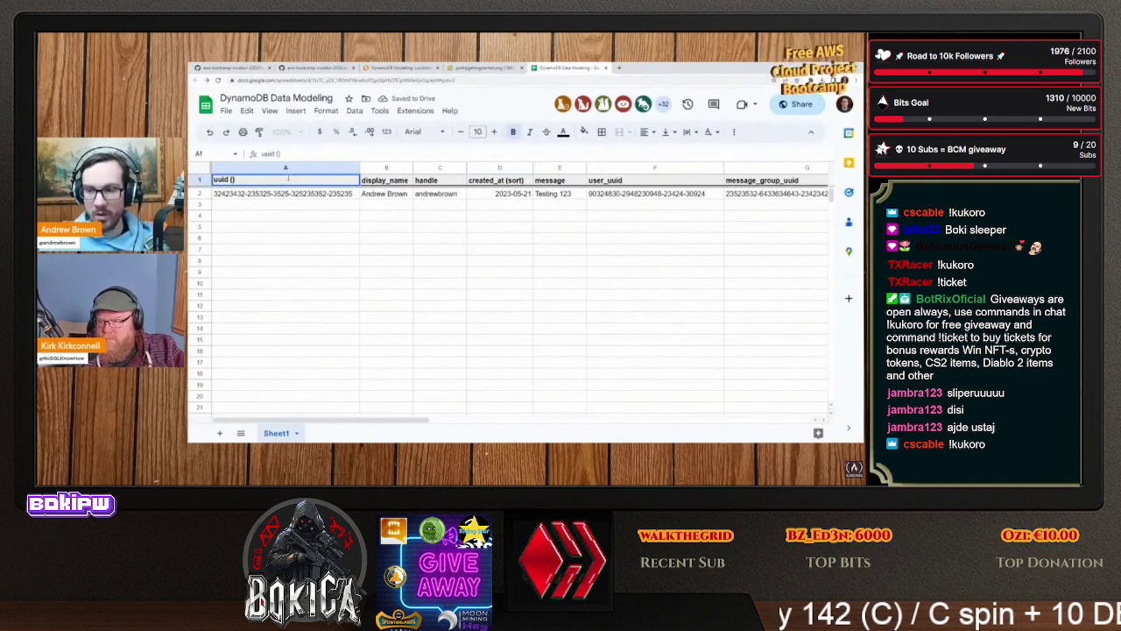
pyautogui.write('artiation')
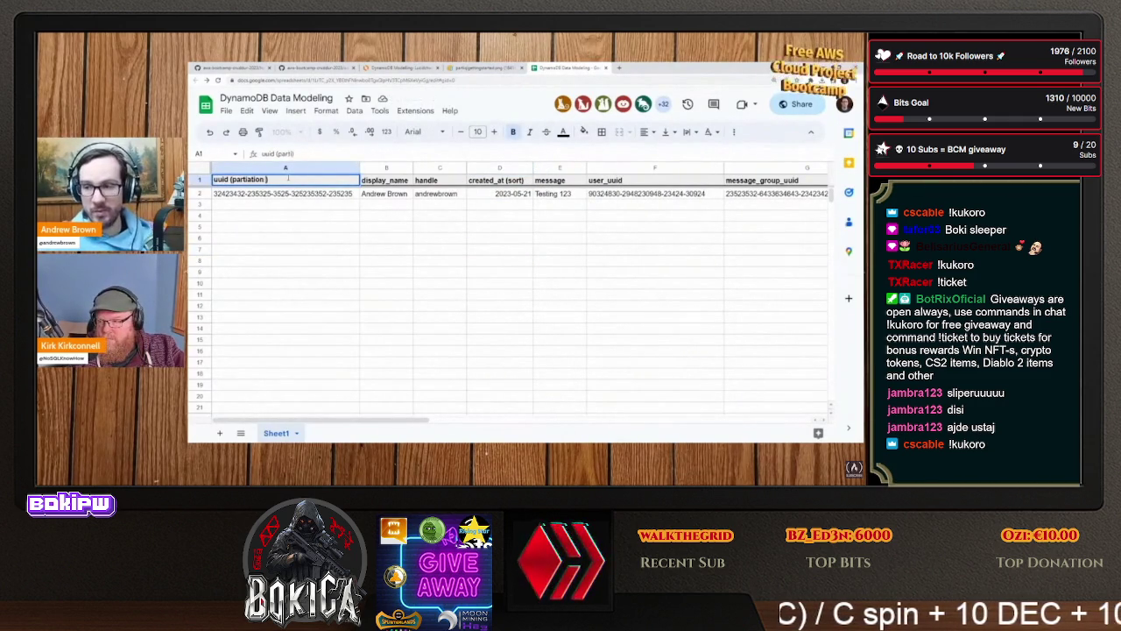
pyautogui.write('y')
pyautogui.press('Return')
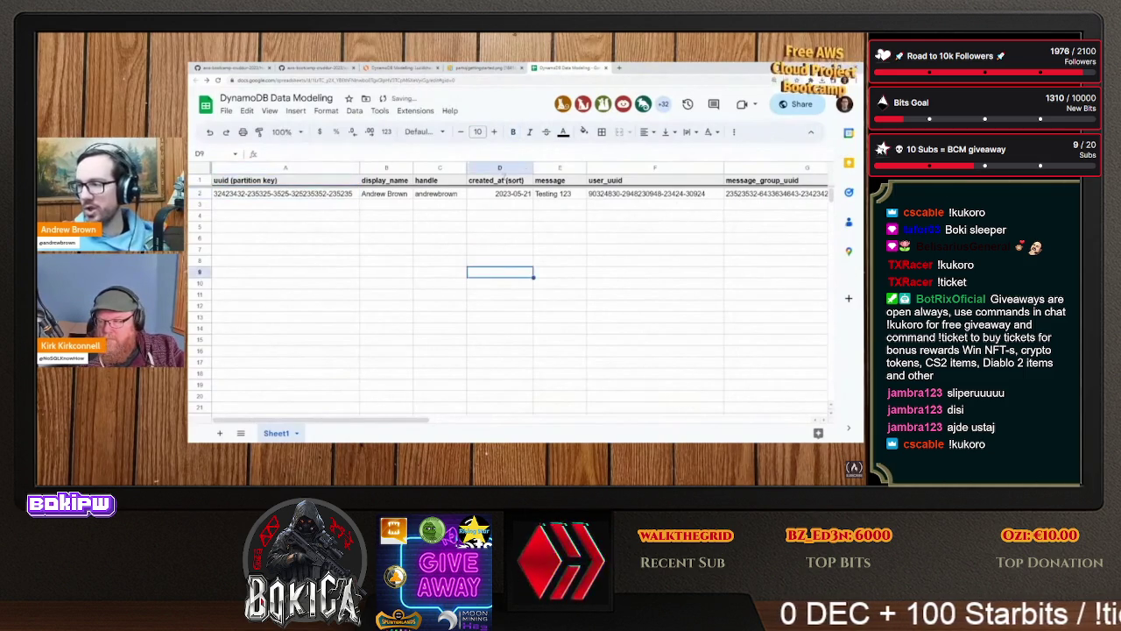
# Step: Insert a column before display_name and move created_at (sort key) into column B
pyautogui.click(499, 167)
pyautogui.rightClick(368, 168)
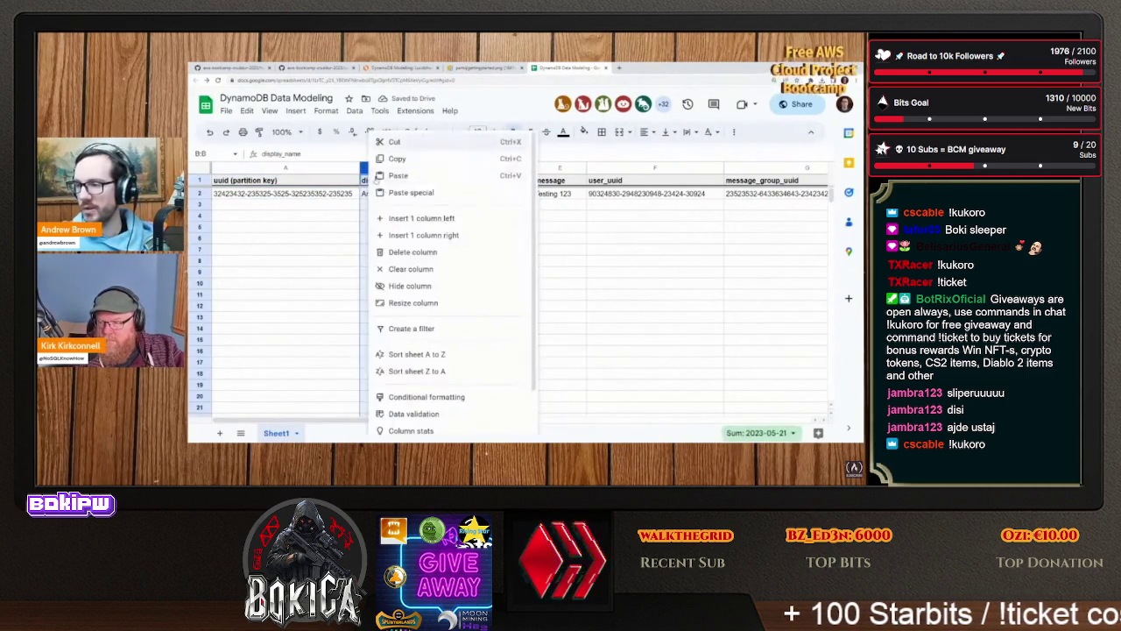
pyautogui.click(421, 218)
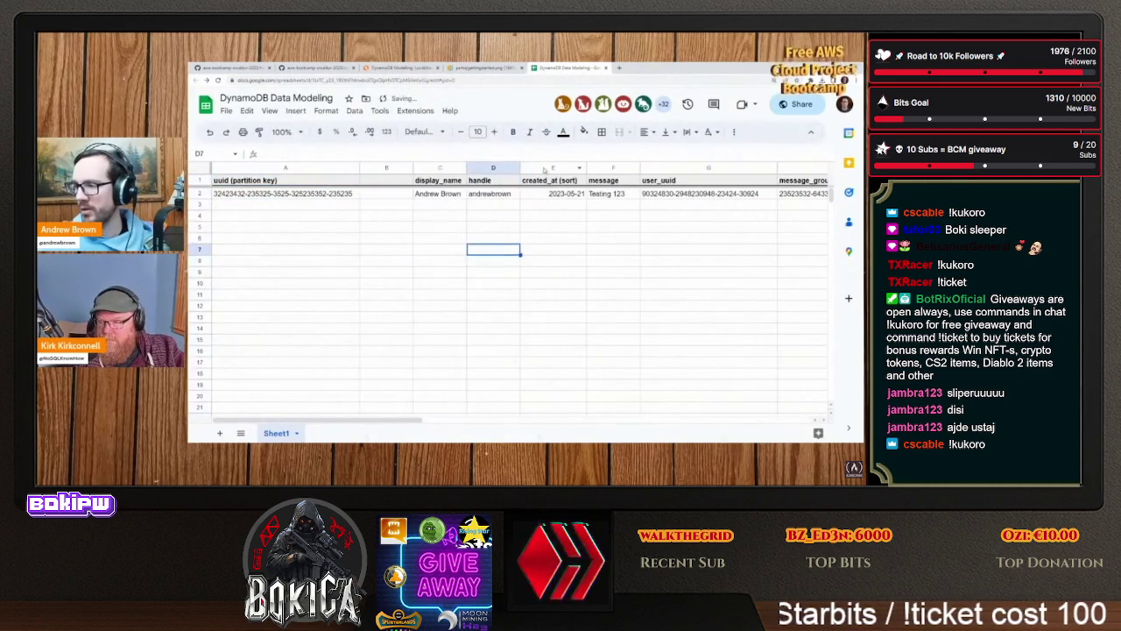
pyautogui.click(534, 167)
pyautogui.moveTo(552, 168); pyautogui.dragTo(390, 167)
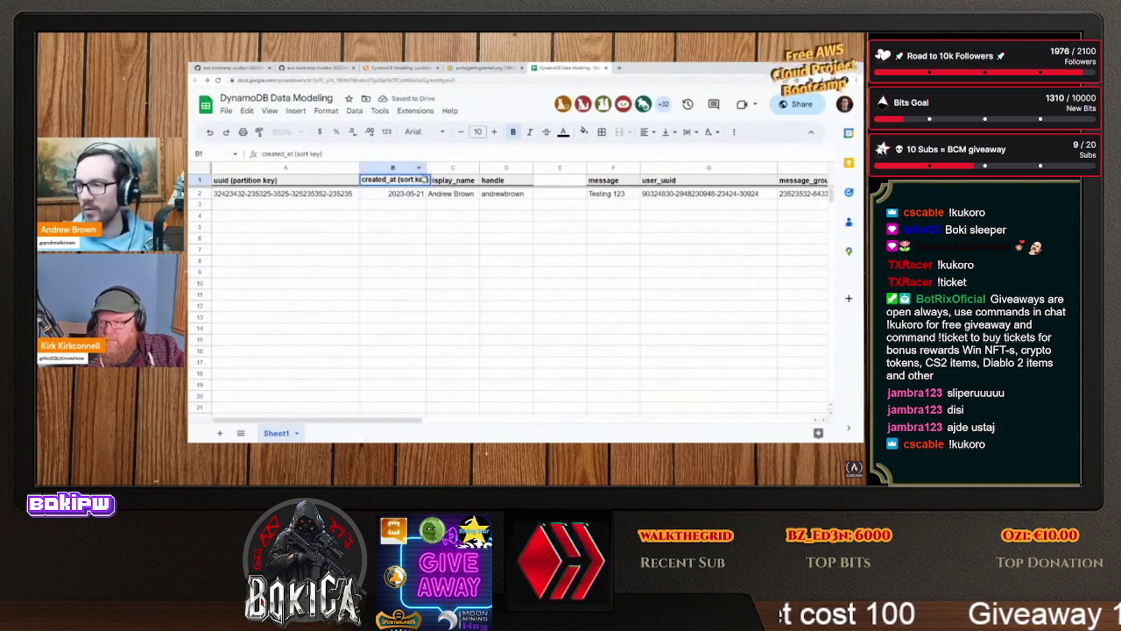
pyautogui.click(453, 273)
pyautogui.moveTo(426, 167); pyautogui.dragTo(441, 168)
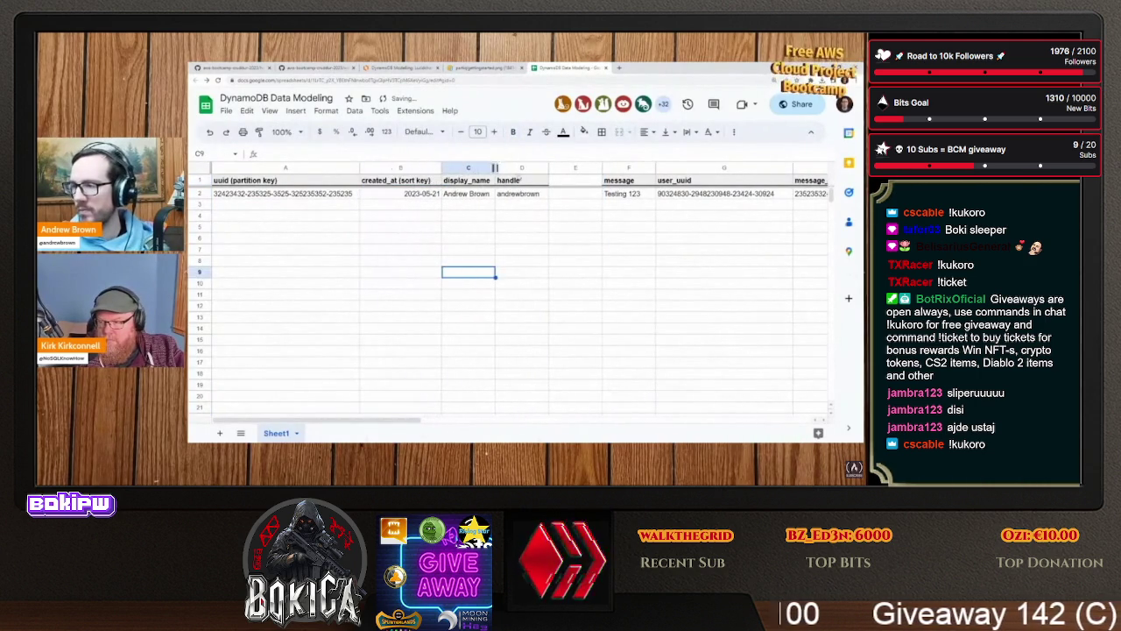
# Step: Delete the now-empty column E
pyautogui.click(566, 168)
pyautogui.rightClick(566, 167)
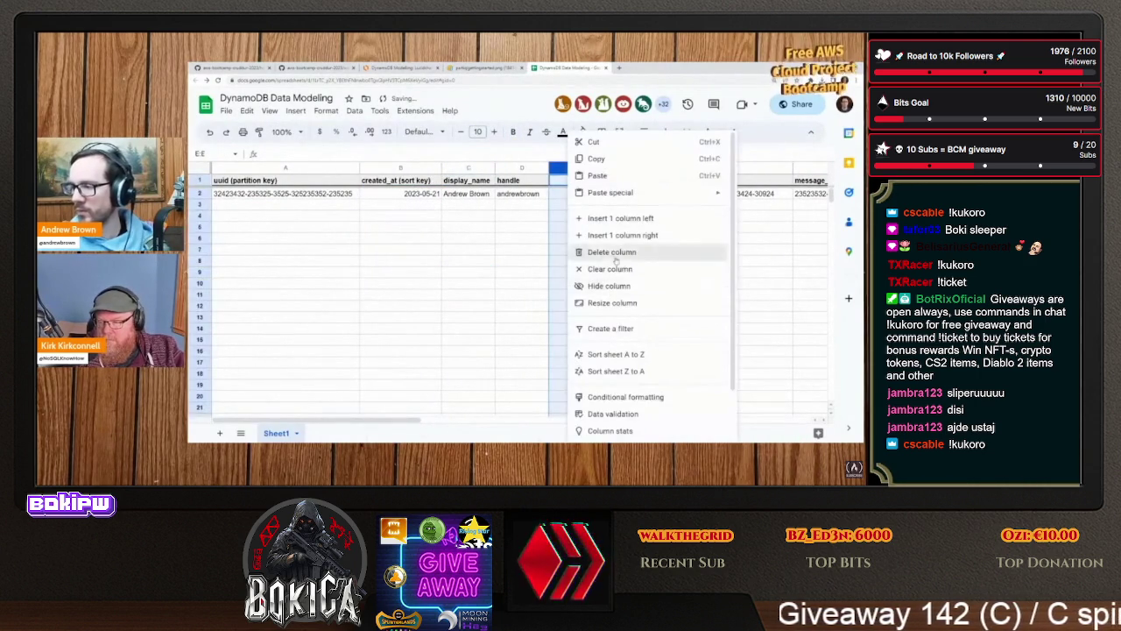
pyautogui.click(613, 254)
pyautogui.click(564, 263)
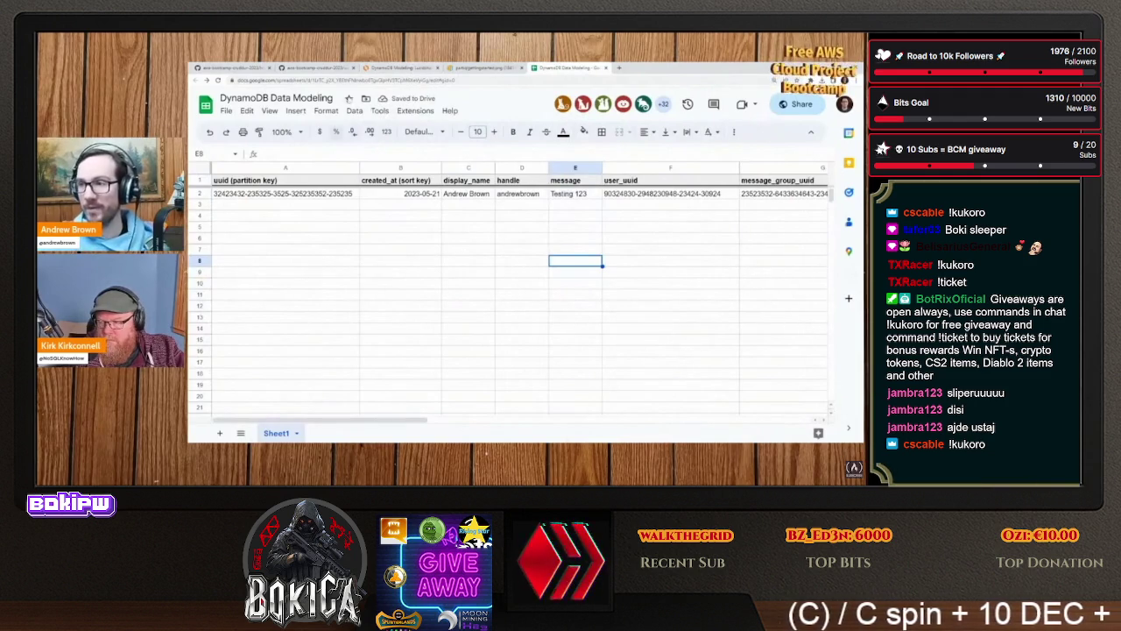
pyautogui.click(385, 69)
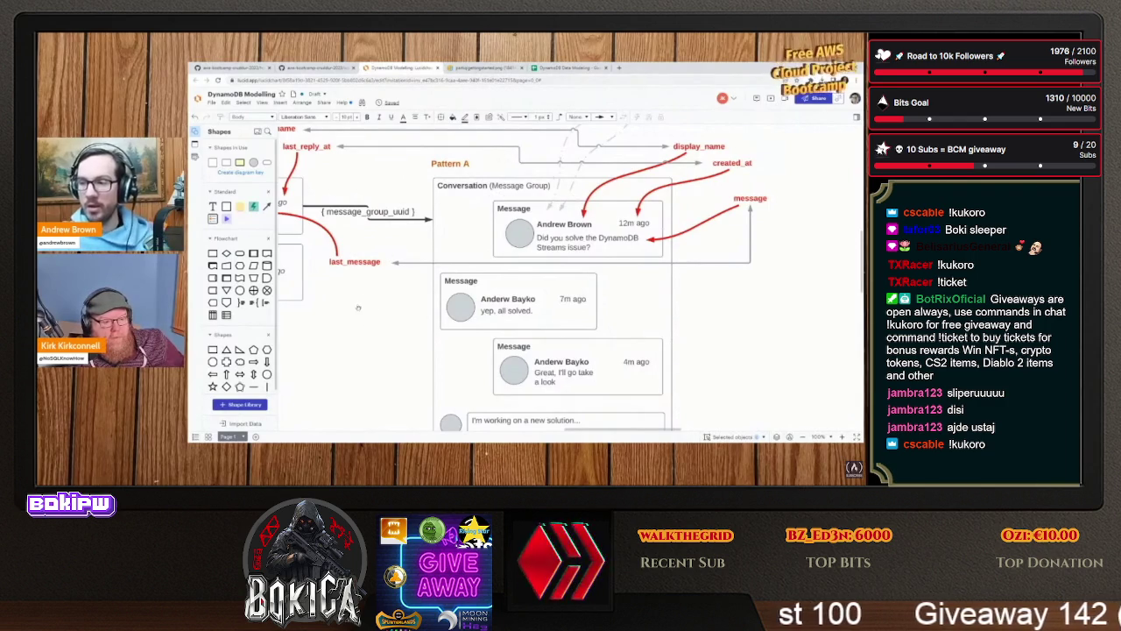
pyautogui.hscroll(-10, 359, 308)
pyautogui.hscroll(10, 416, 225)
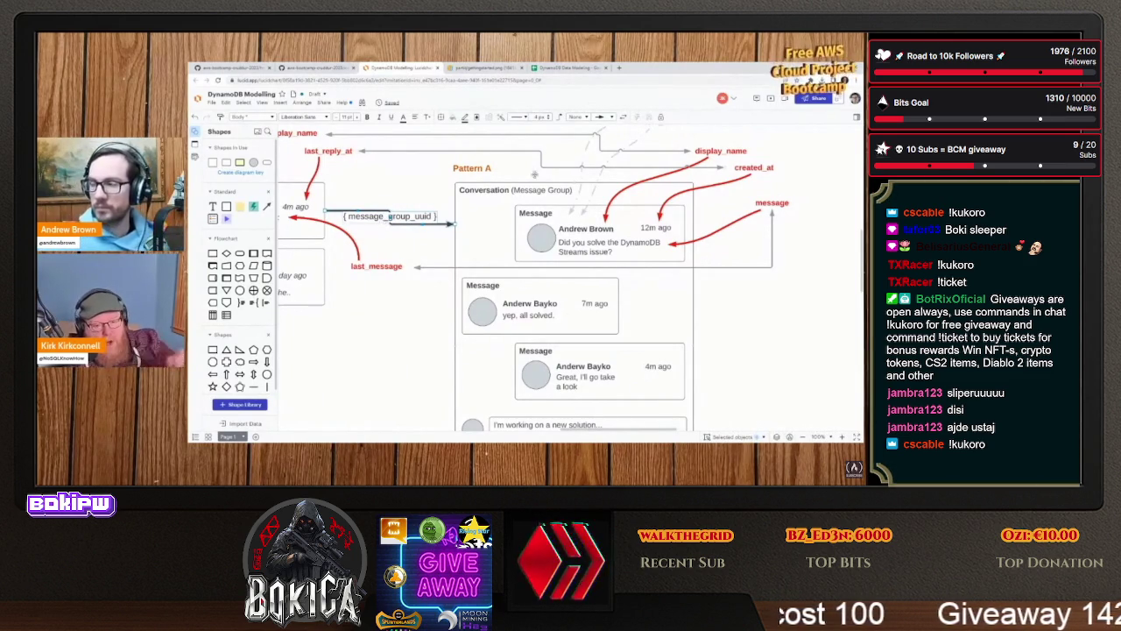
pyautogui.click(548, 72)
pyautogui.doubleClick(278, 179)
pyautogui.hotkey('ctrl', 'a')
pyautogui.write('message_gr')
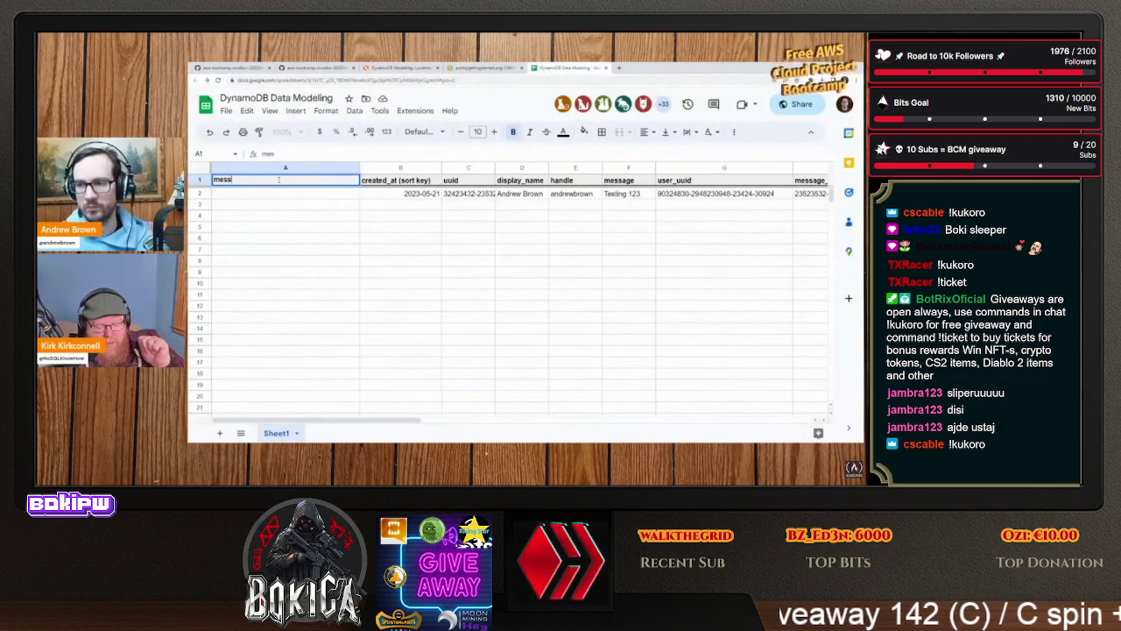
pyautogui.write('oup_uuid')
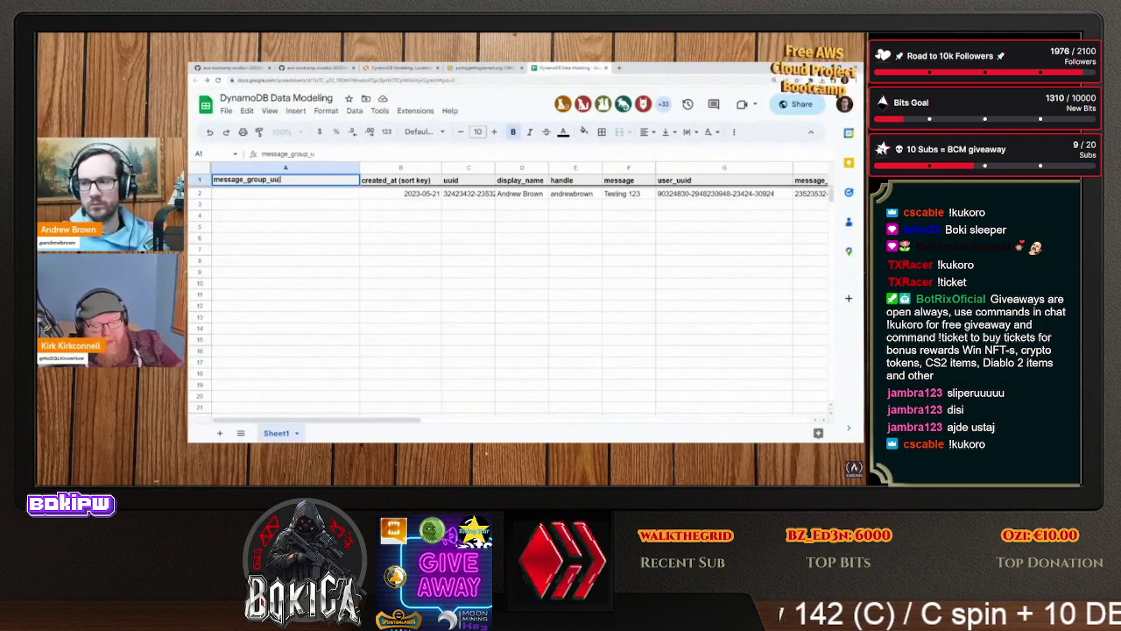
pyautogui.click(318, 229)
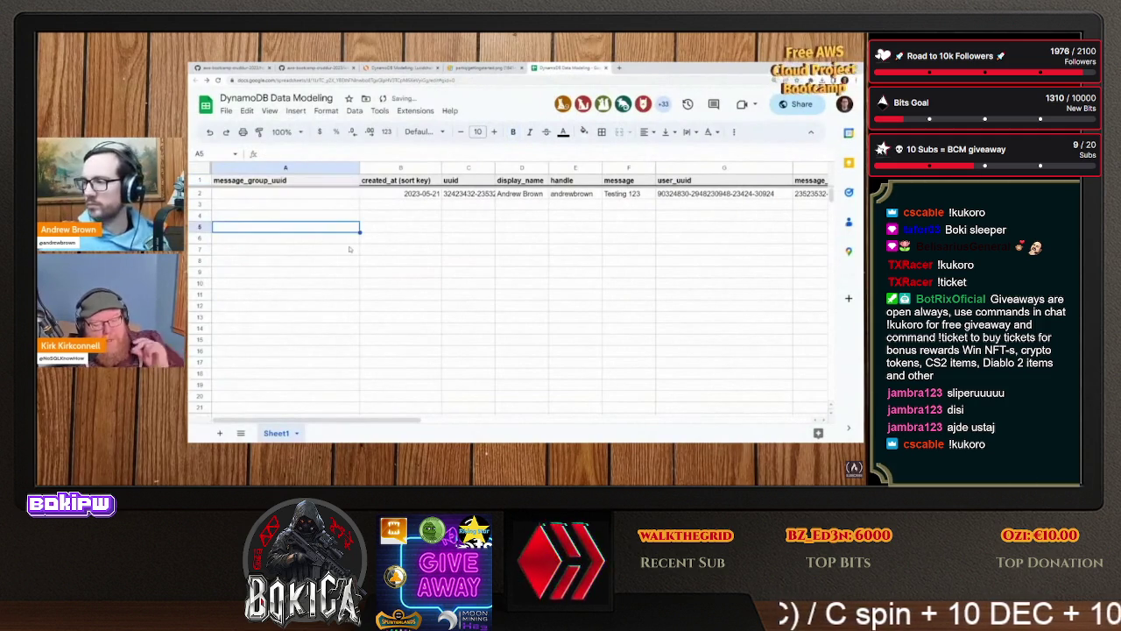
pyautogui.click(319, 194)
pyautogui.write('463634')
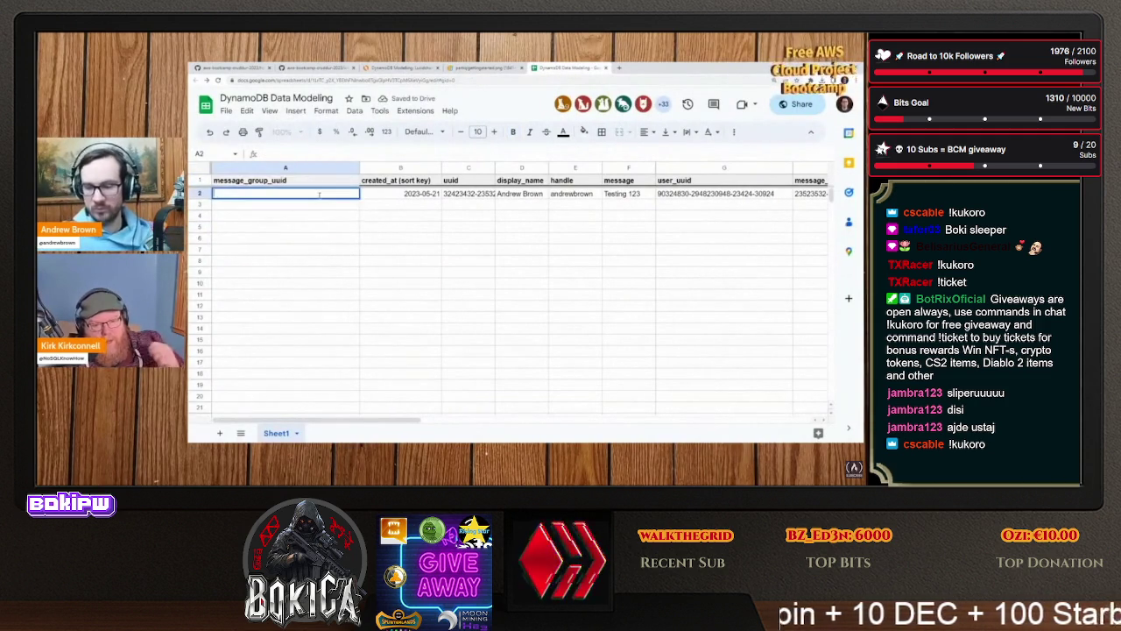
pyautogui.write('-234324-6236236-23423432')
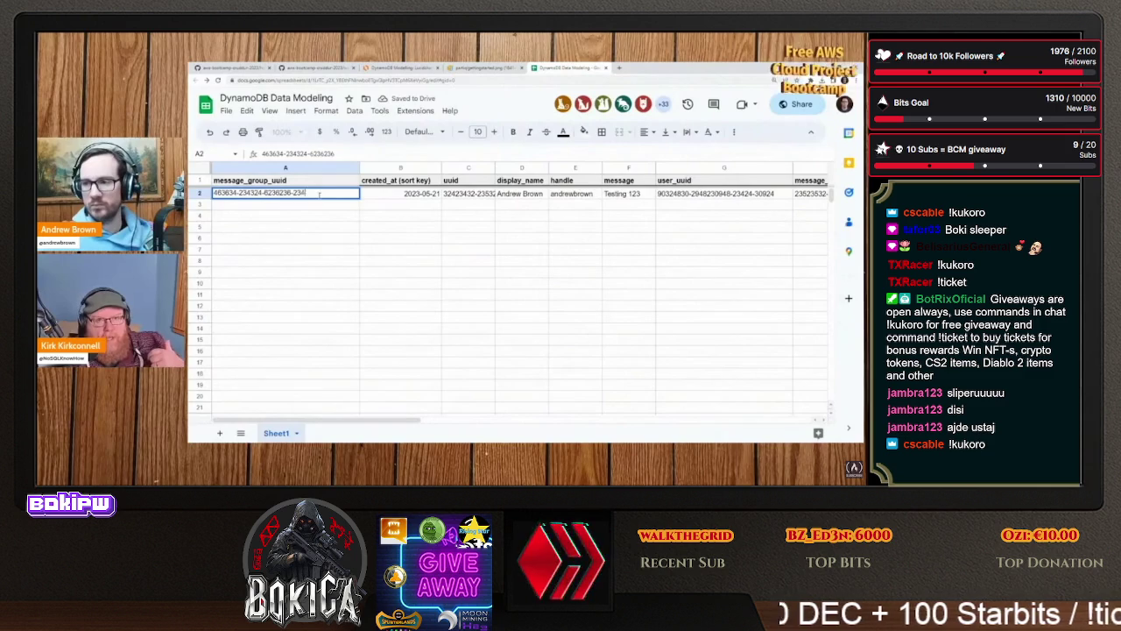
pyautogui.click(400, 238)
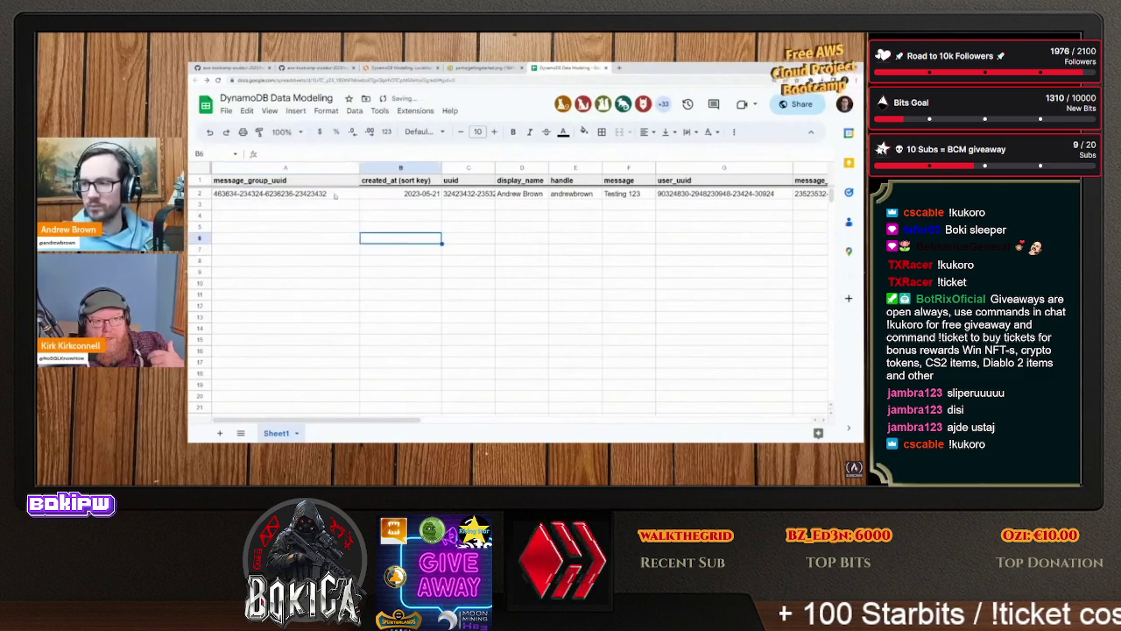
pyautogui.hotkey('ctrl', 'Home')
pyautogui.click(564, 132)
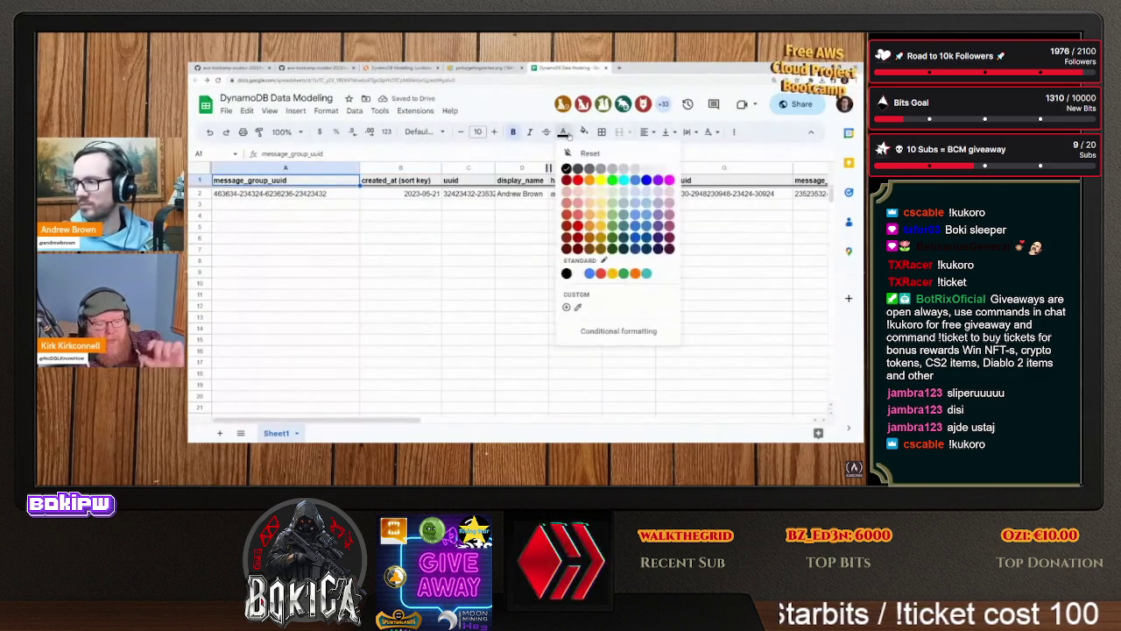
pyautogui.click(600, 132)
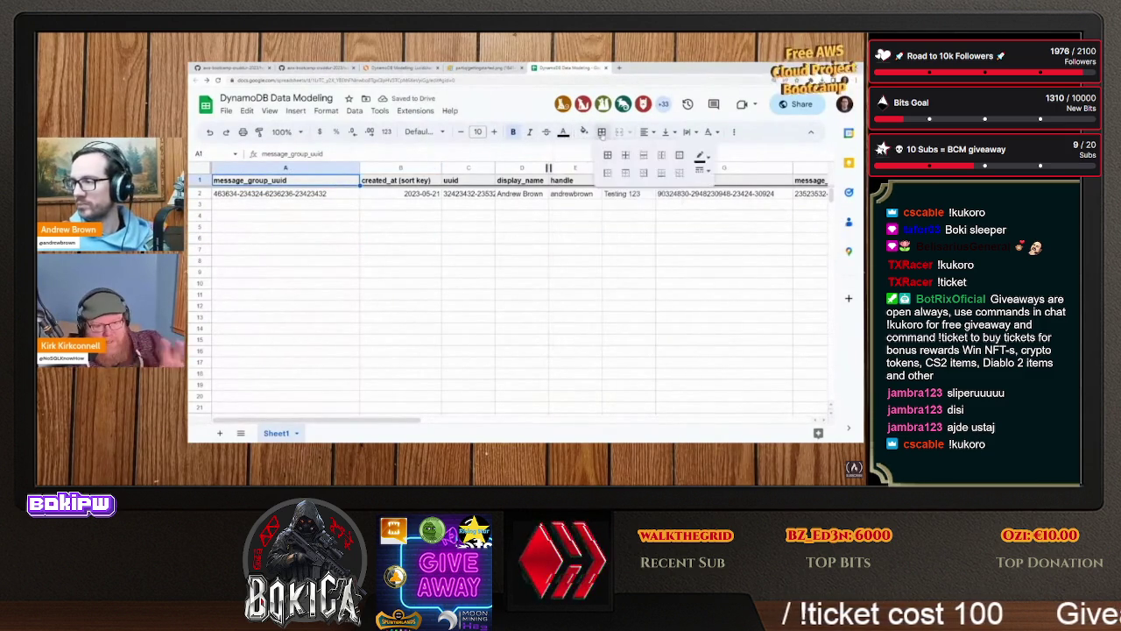
pyautogui.click(396, 271)
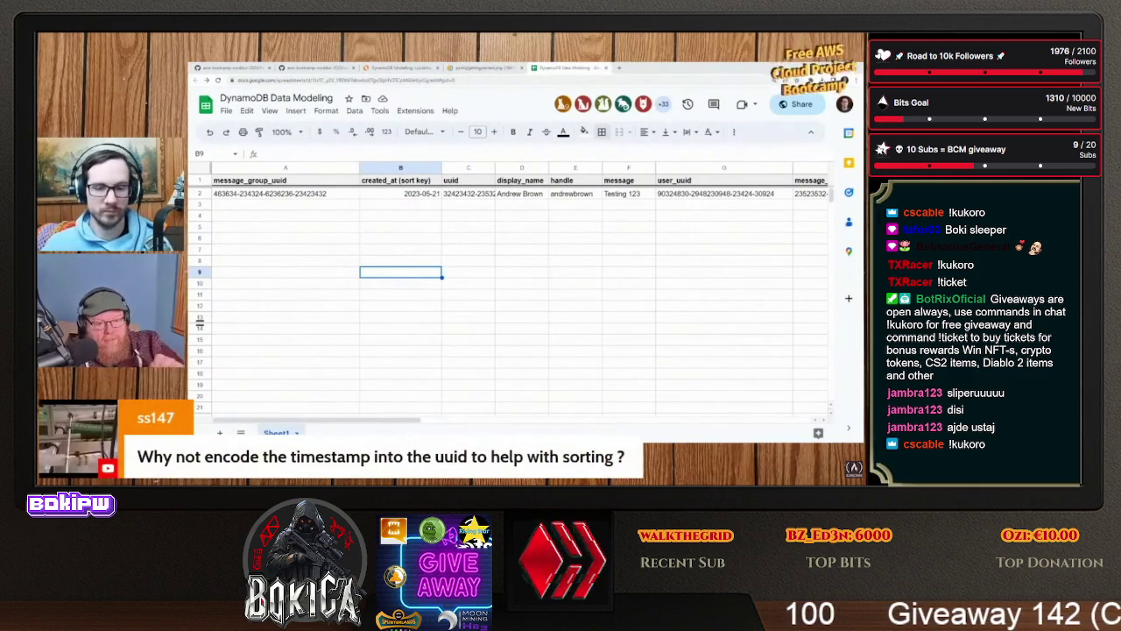
pyautogui.click(467, 234)
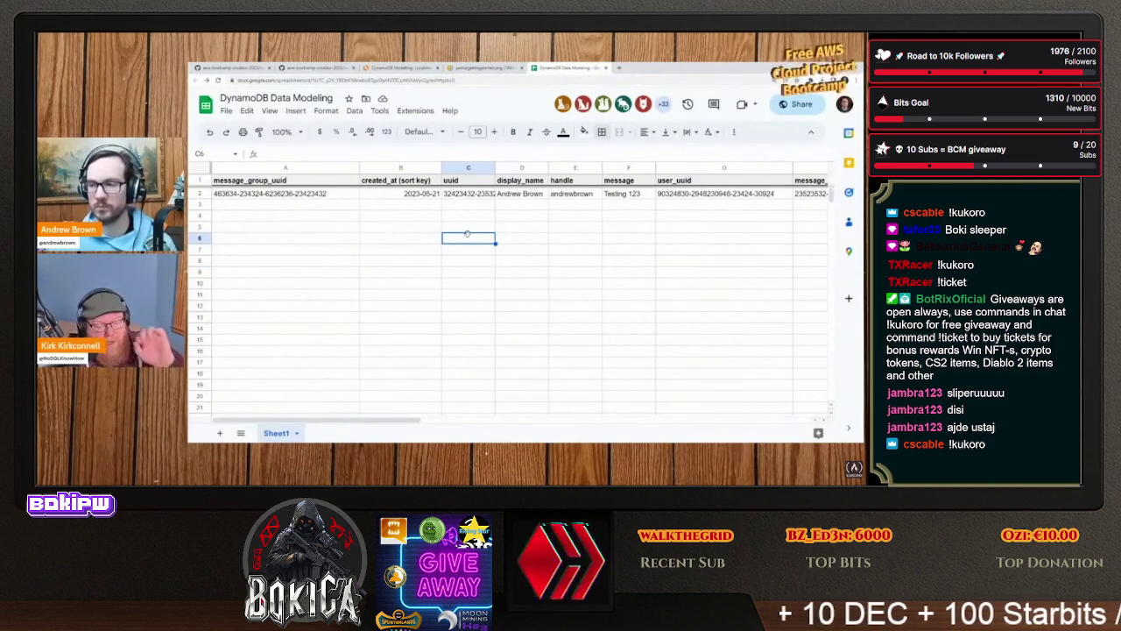
# Step: Append '(partition key)' to the message_group_uuid header in cell A1
pyautogui.doubleClick(322, 179)
pyautogui.write('(part')
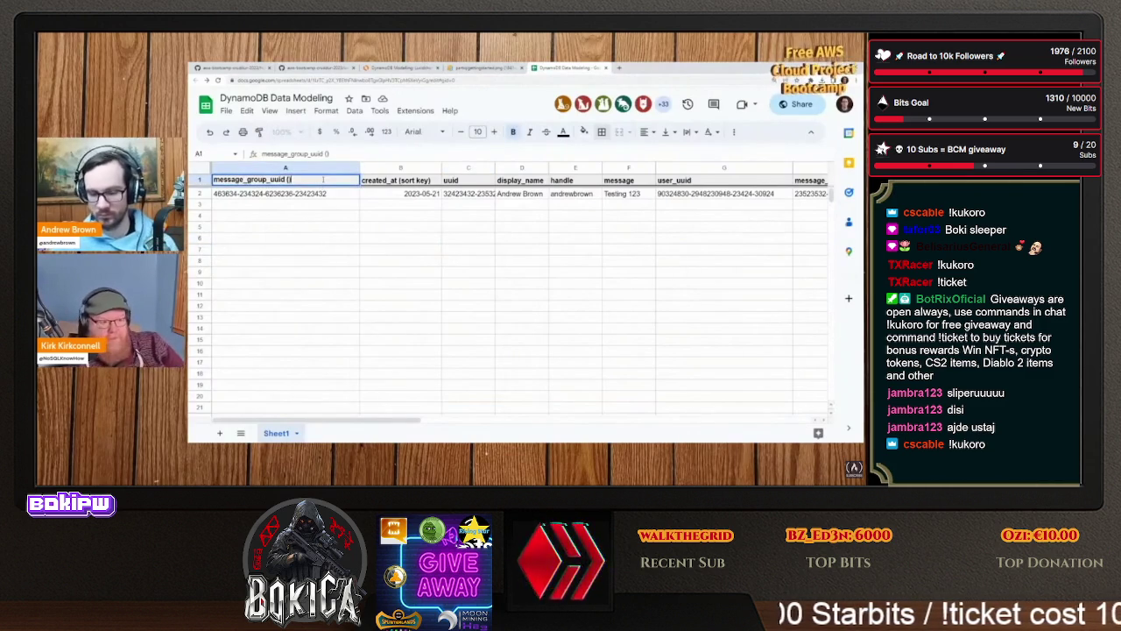
pyautogui.write('ition key)')
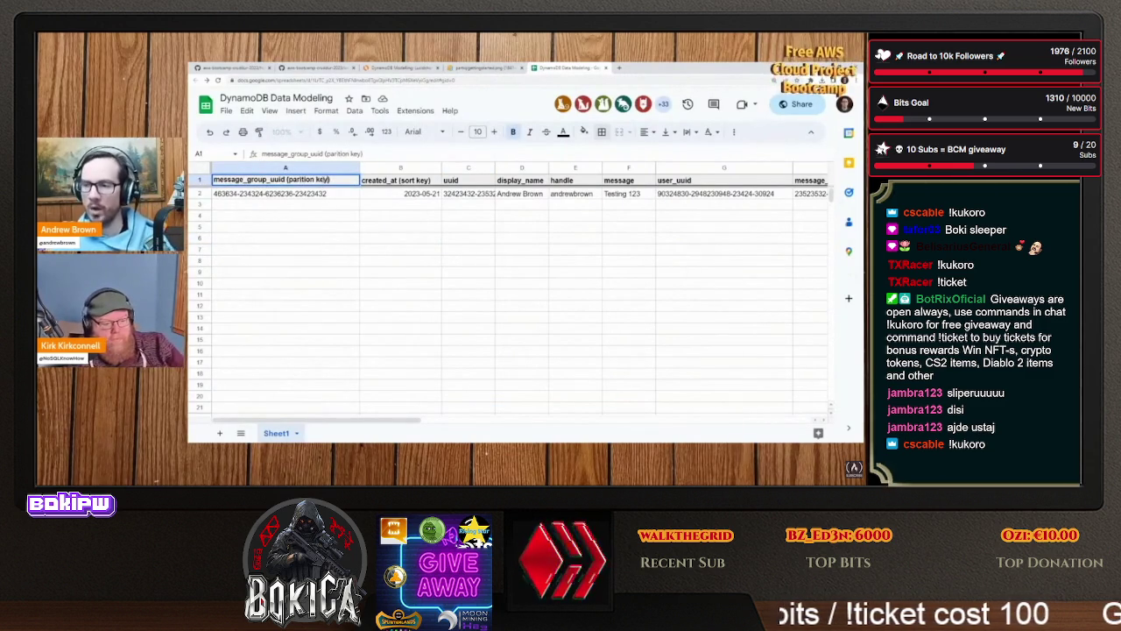
pyautogui.click(286, 250)
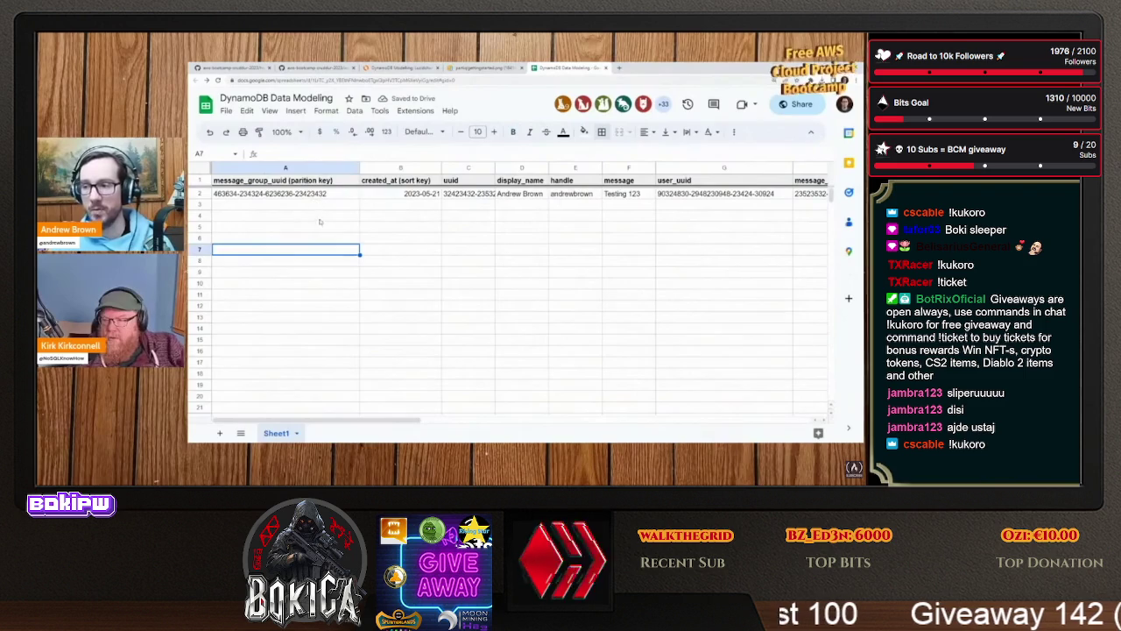
pyautogui.click(284, 192)
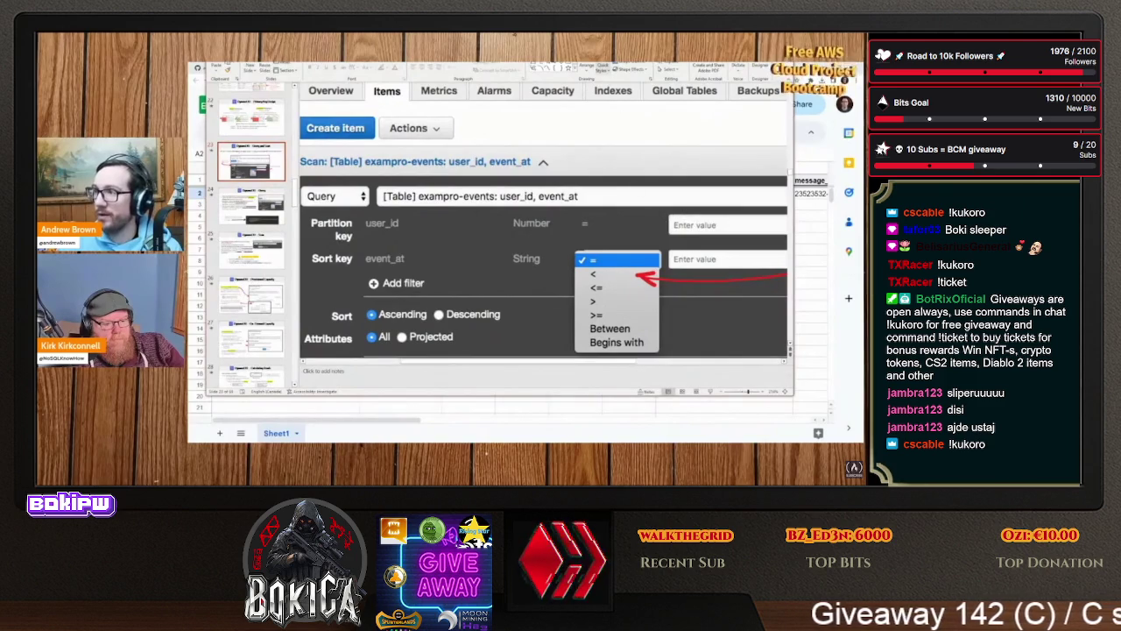
# Step: Switch from the sort-key PowerPoint slide back to the DynamoDB Data Modeling sheet
pyautogui.hotkey('alt', 'Tab')
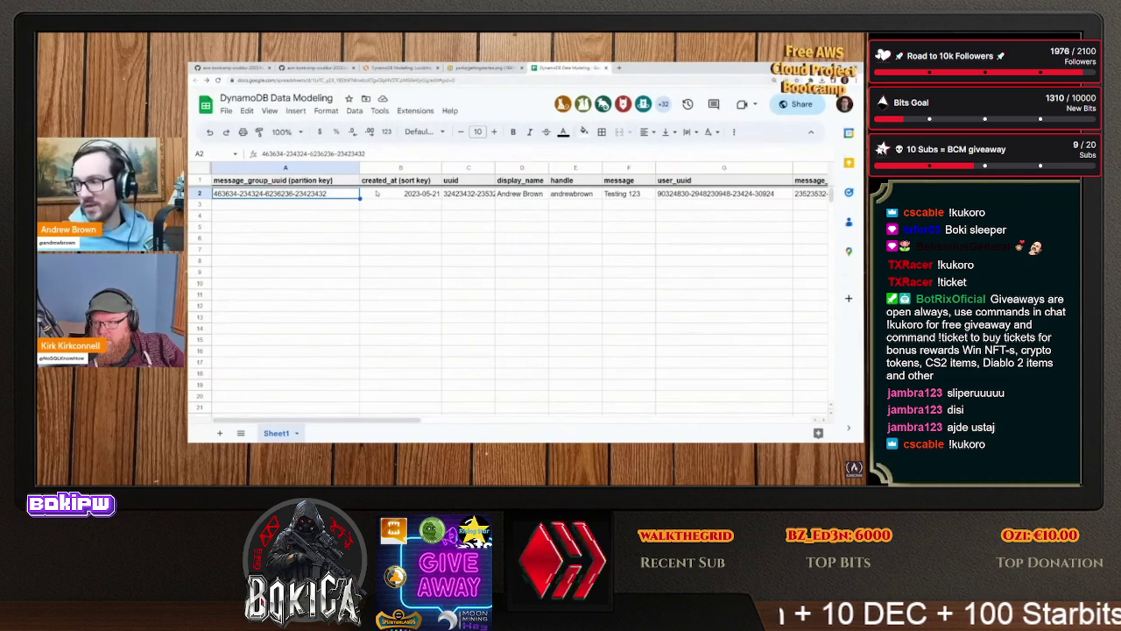
pyautogui.click(461, 169)
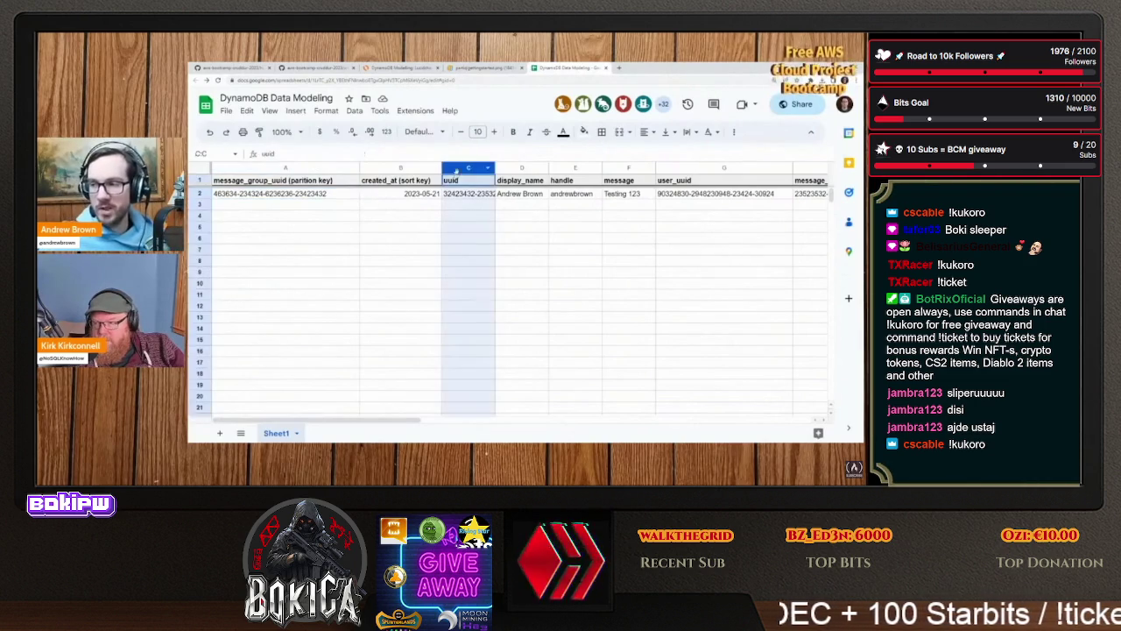
pyautogui.click(416, 226)
pyautogui.moveTo(460, 194); pyautogui.dragTo(464, 180)
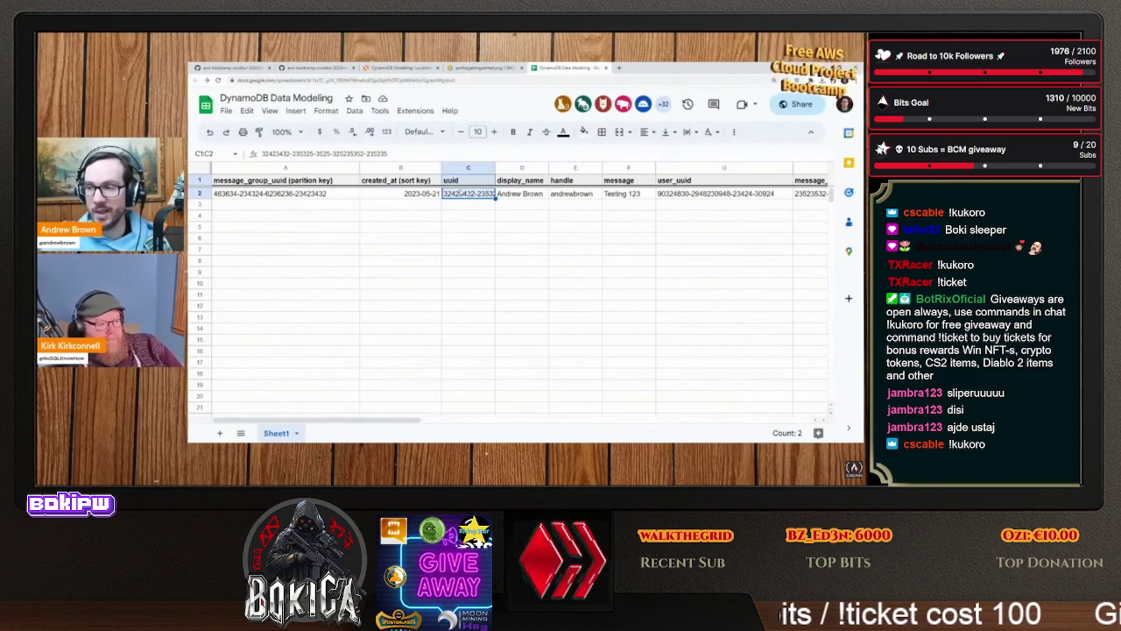
pyautogui.click(400, 249)
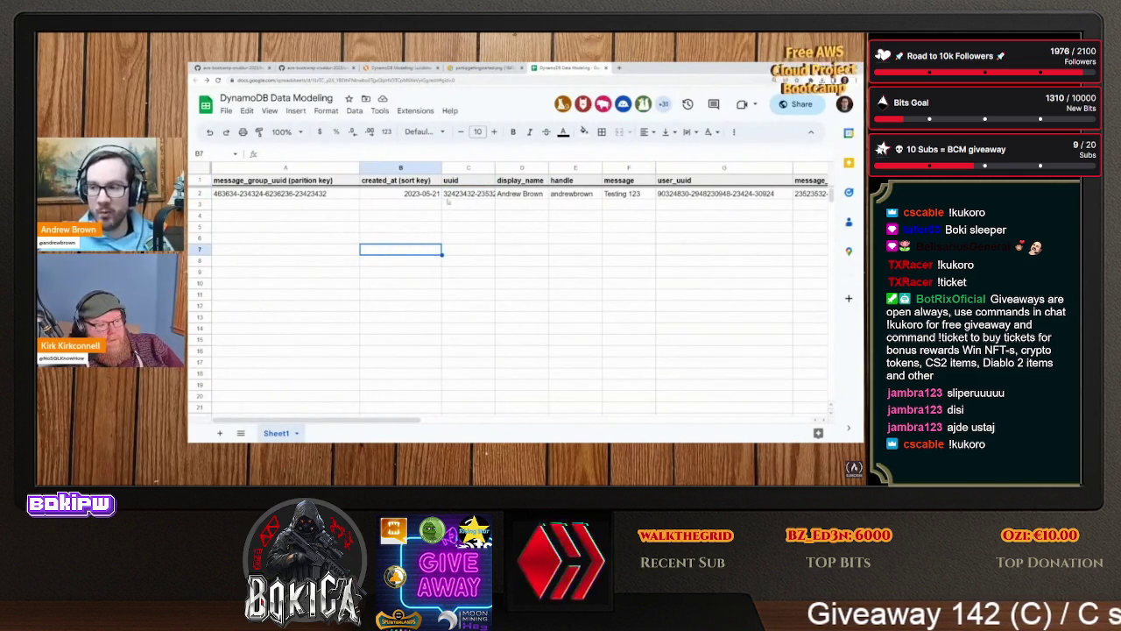
pyautogui.moveTo(346, 194); pyautogui.dragTo(397, 200)
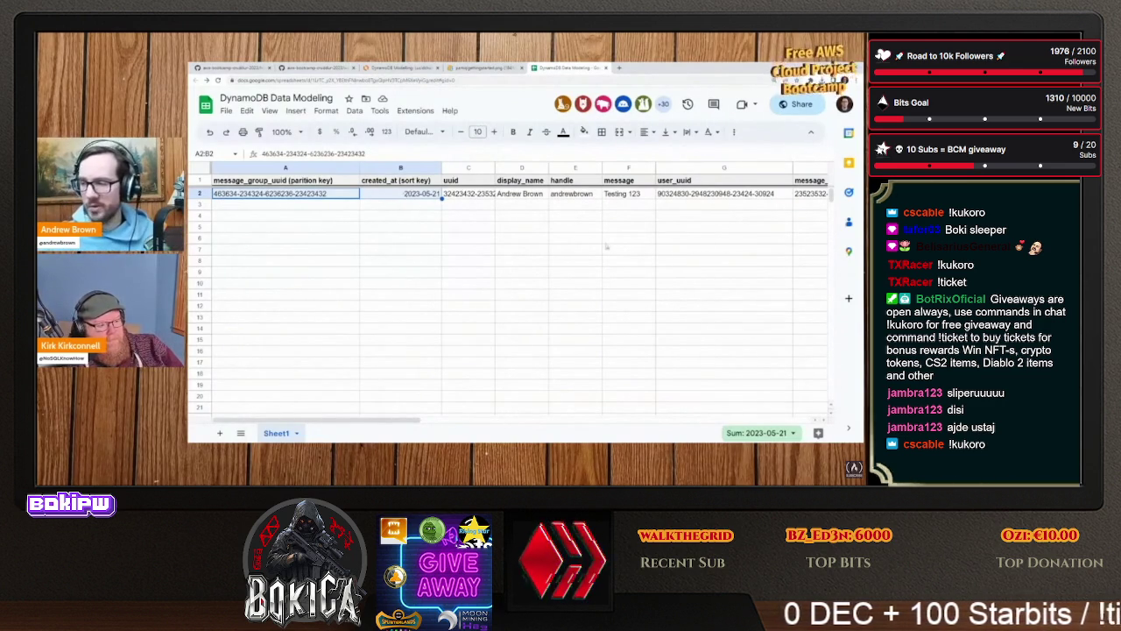
# Step: Strike through the uuid header text in cell C1
pyautogui.click(521, 238)
pyautogui.moveTo(455, 182); pyautogui.dragTo(461, 200)
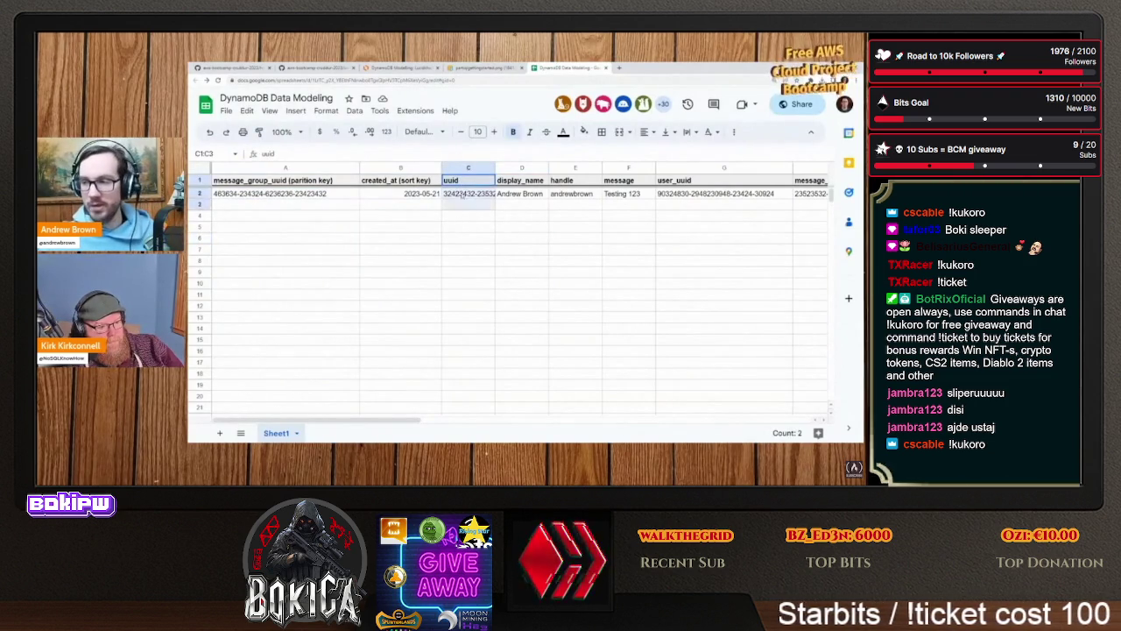
pyautogui.click(451, 180)
pyautogui.doubleClick(451, 180)
pyautogui.doubleClick(451, 181)
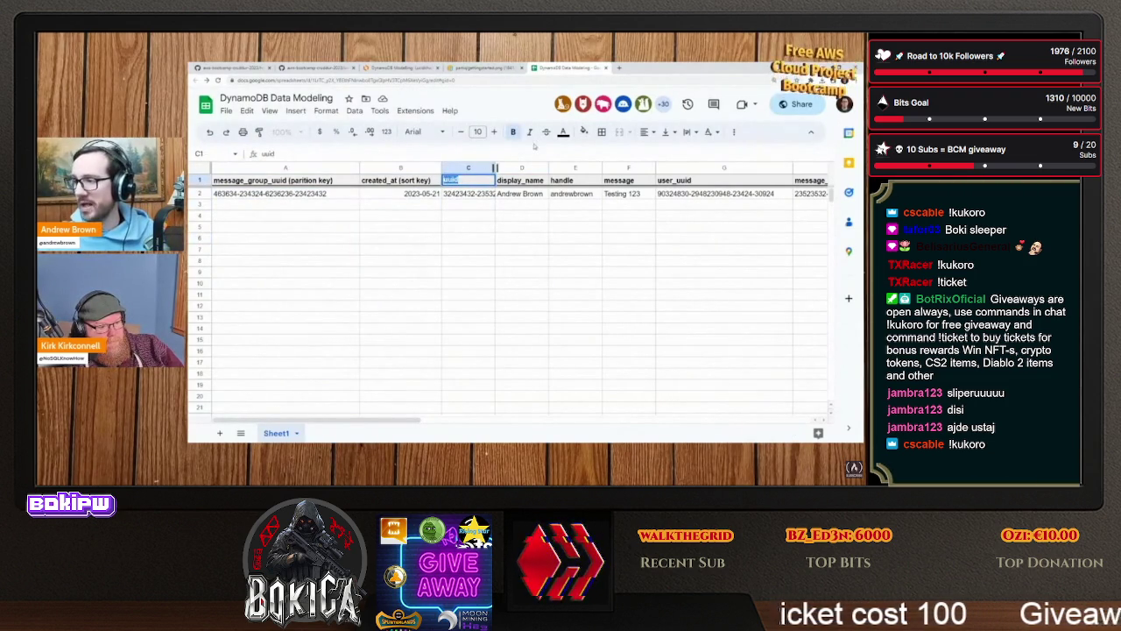
pyautogui.click(467, 226)
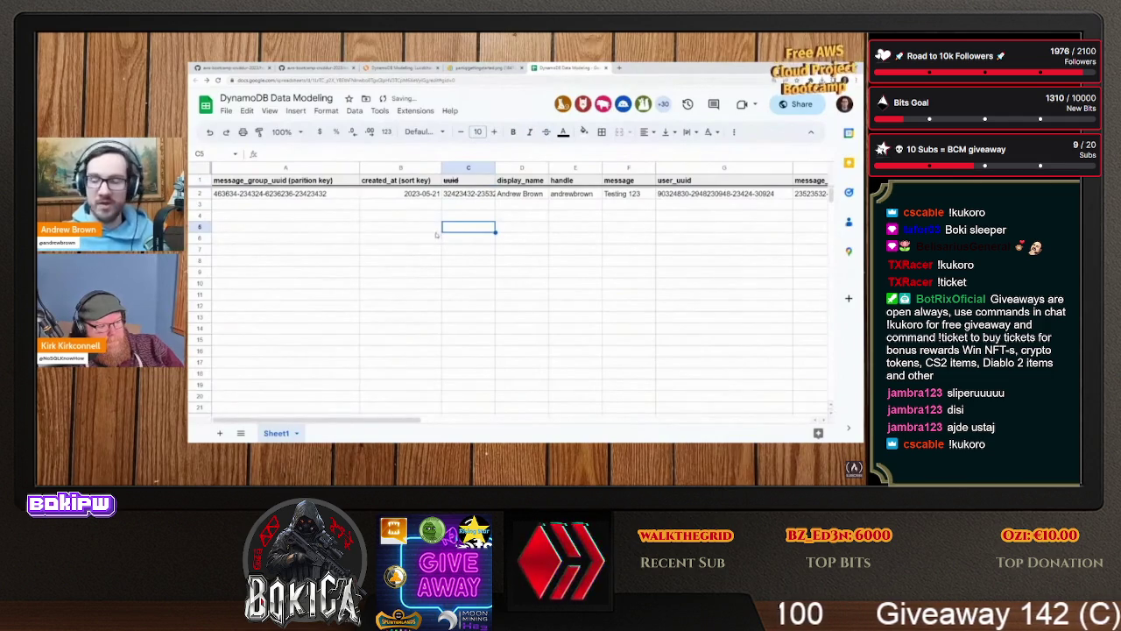
# Step: Fill the whole uuid column C with a light grey shade
pyautogui.click(458, 169)
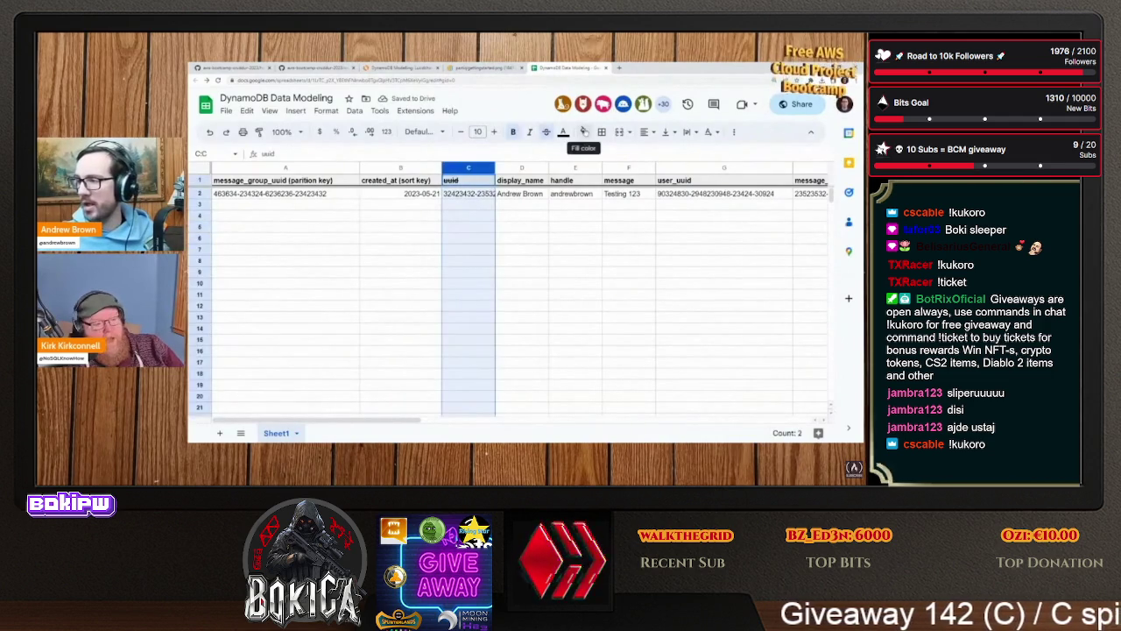
pyautogui.click(584, 132)
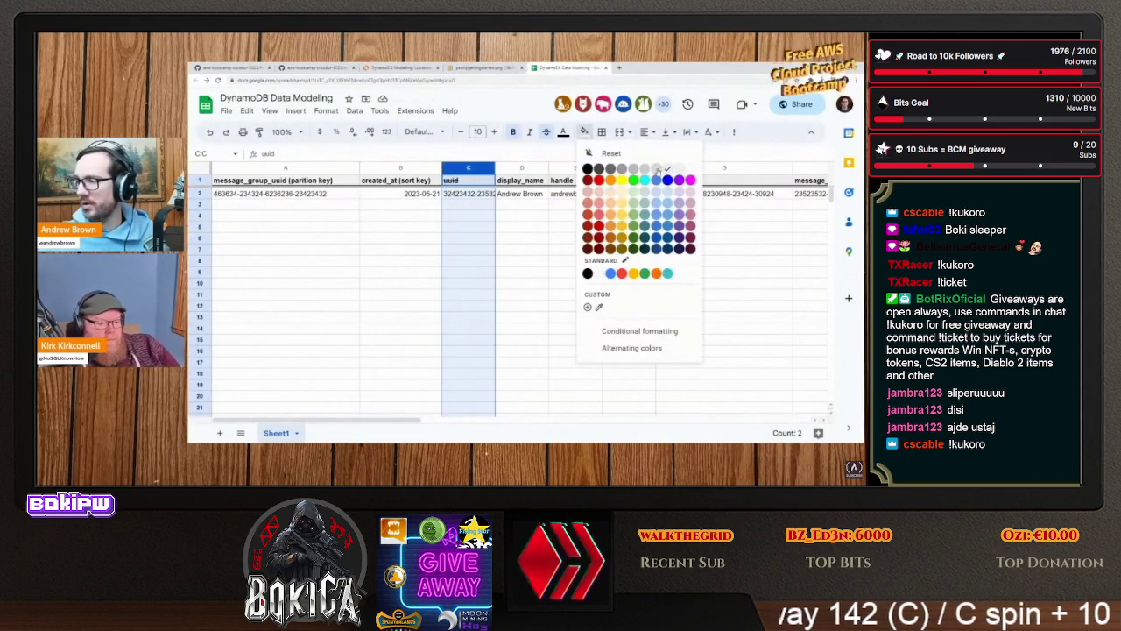
pyautogui.click(656, 171)
pyautogui.click(597, 225)
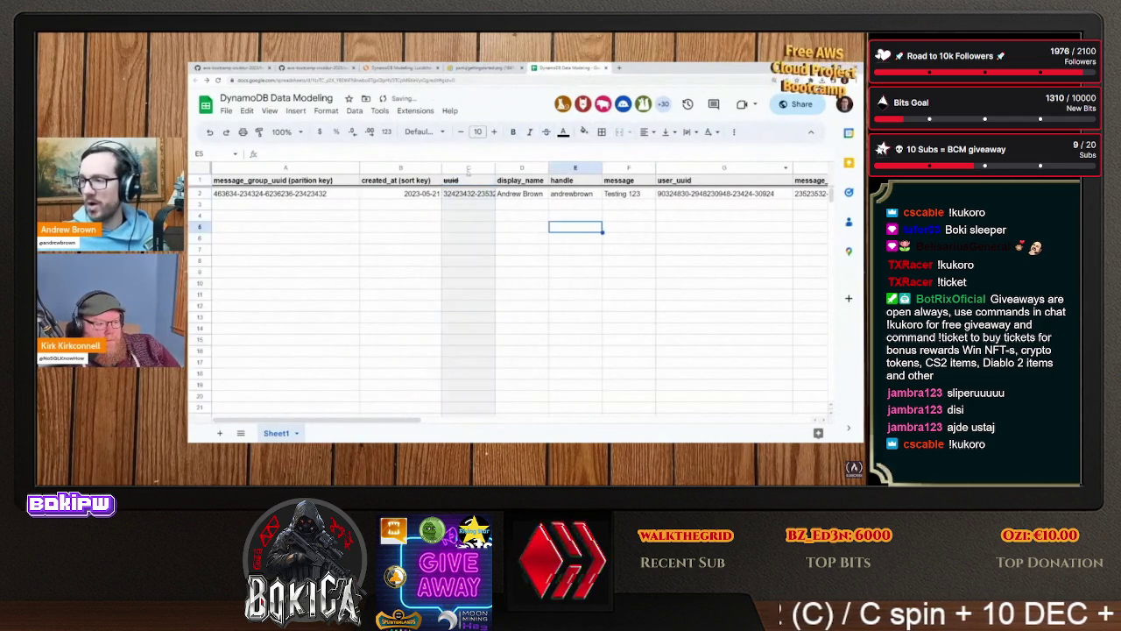
pyautogui.click(469, 168)
pyautogui.click(585, 131)
pyautogui.click(667, 168)
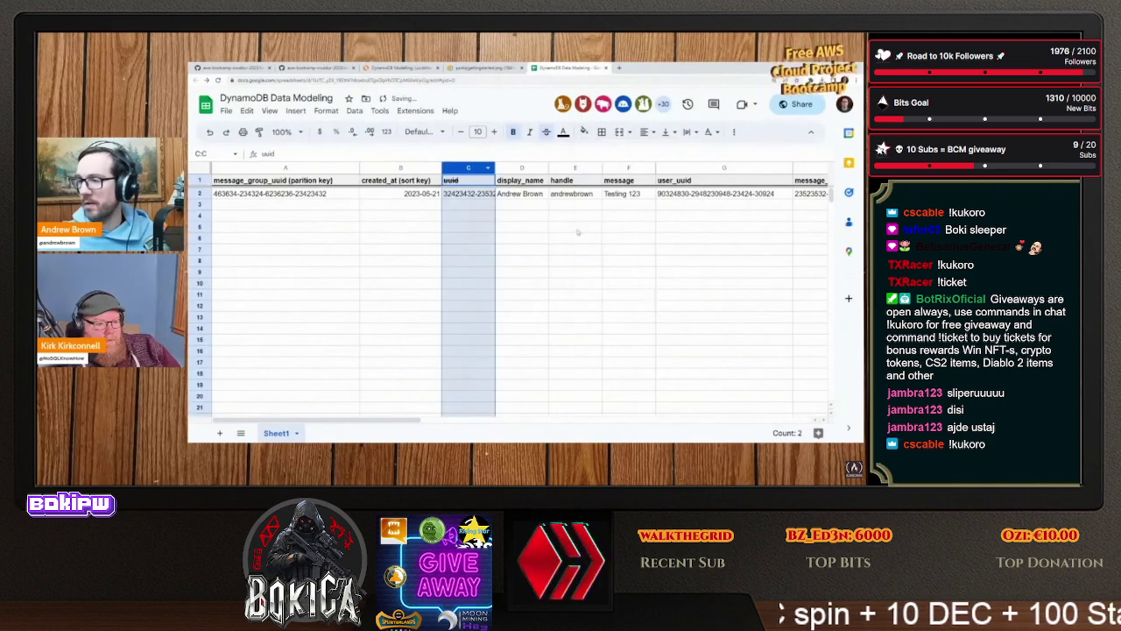
pyautogui.click(574, 249)
pyautogui.click(584, 131)
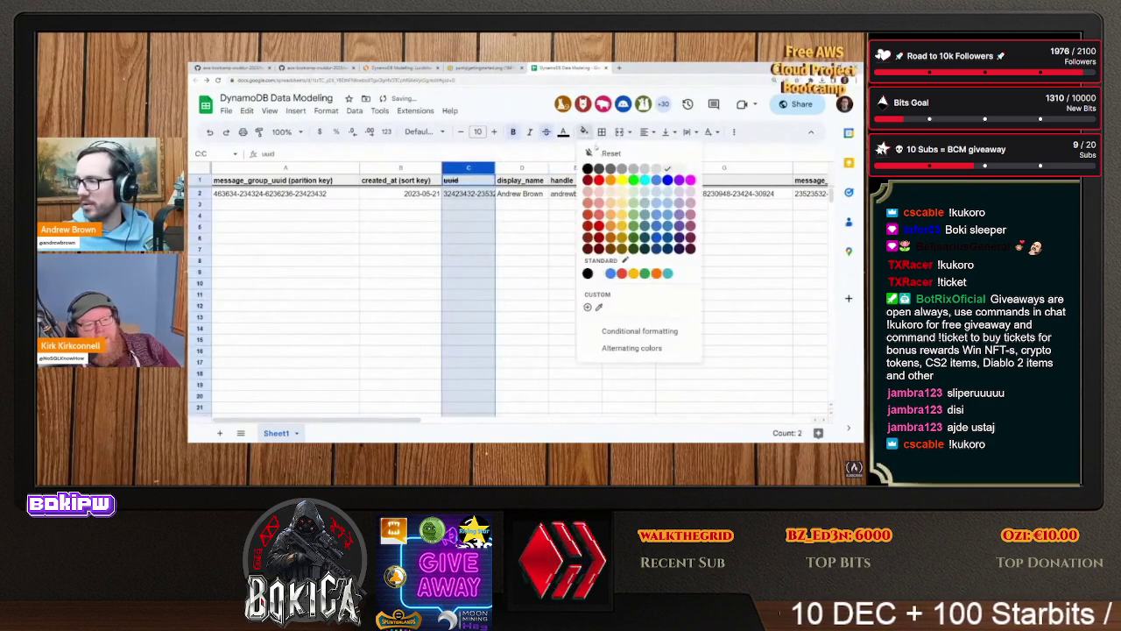
pyautogui.click(657, 176)
pyautogui.click(536, 272)
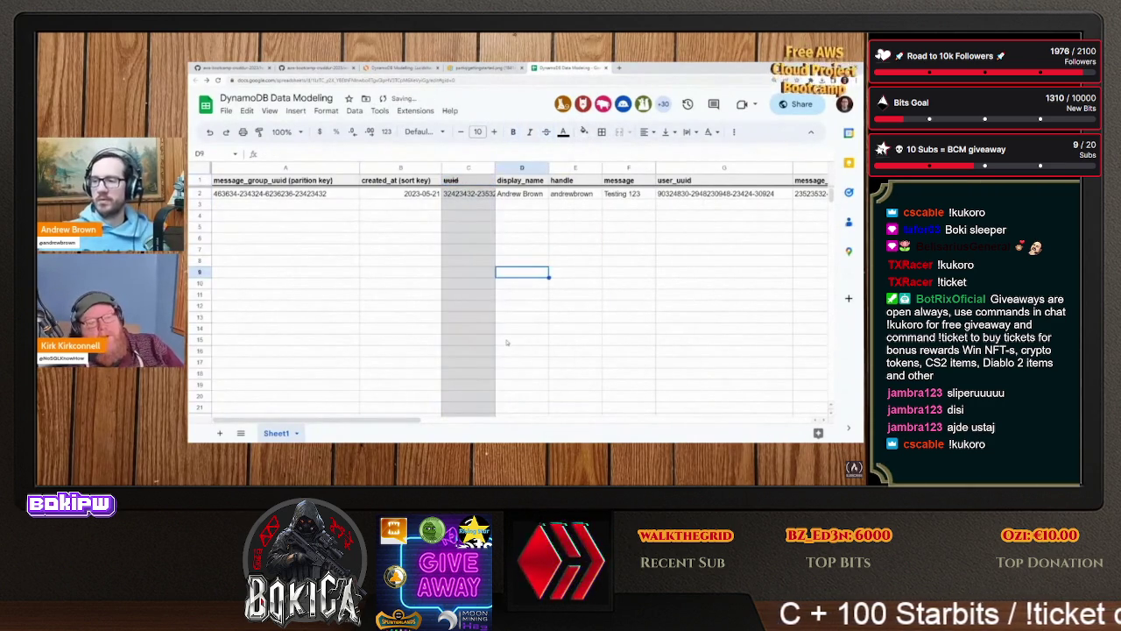
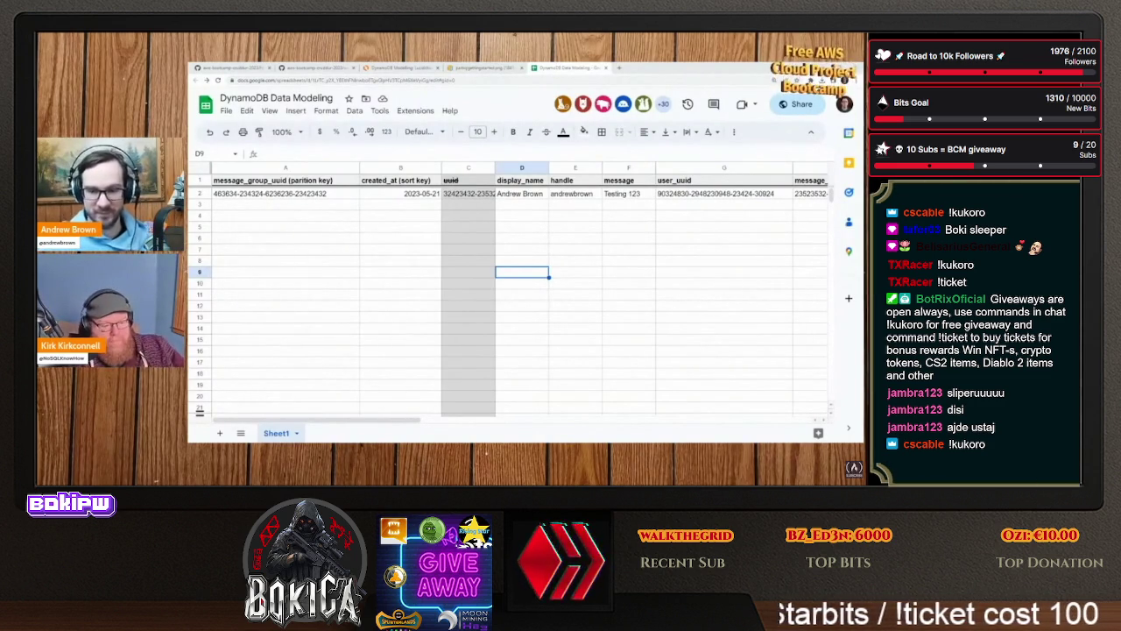
# Step: Try renaming the A1 and B1 headers to pk and sk, then undo both renames
pyautogui.click(377, 238)
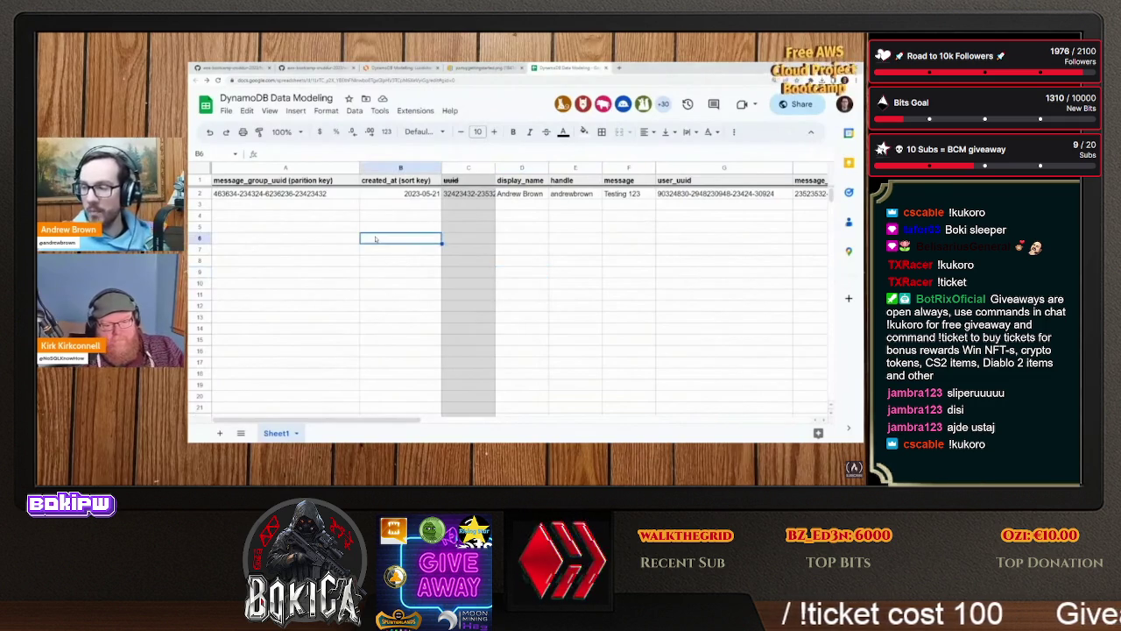
pyautogui.click(462, 180)
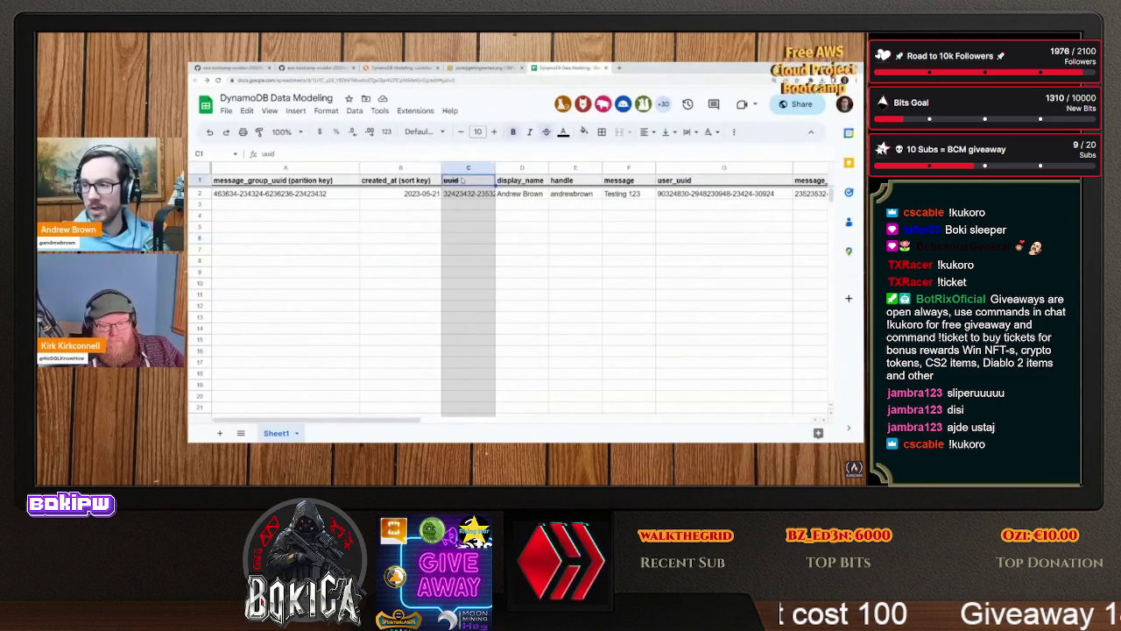
pyautogui.click(394, 181)
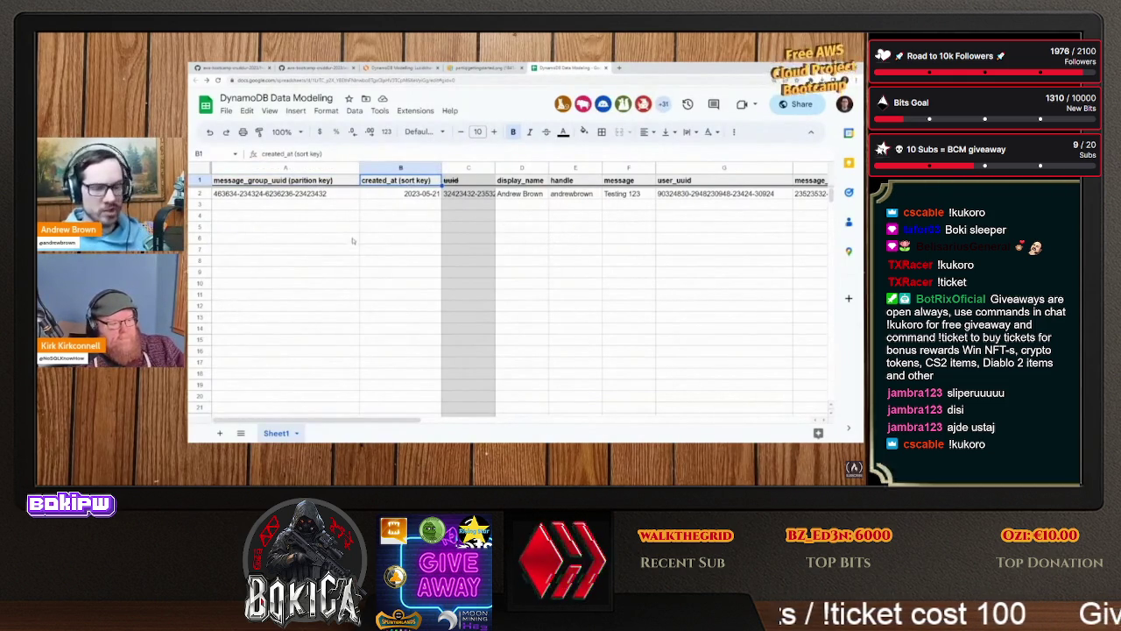
pyautogui.click(340, 181)
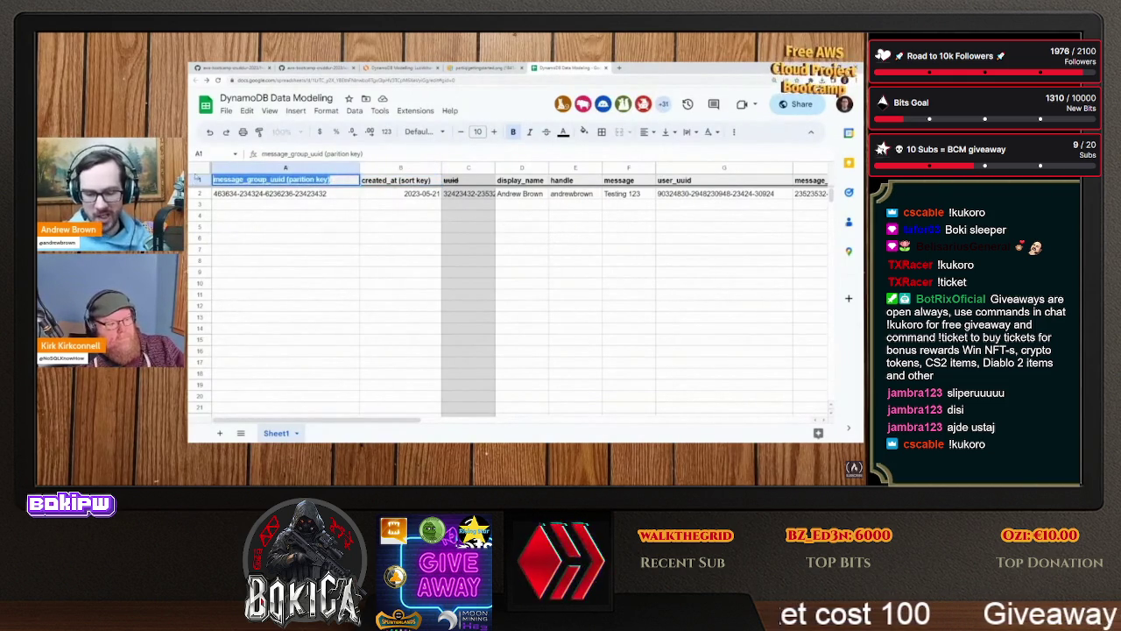
pyautogui.write('pk')
pyautogui.click(399, 227)
pyautogui.click(399, 179)
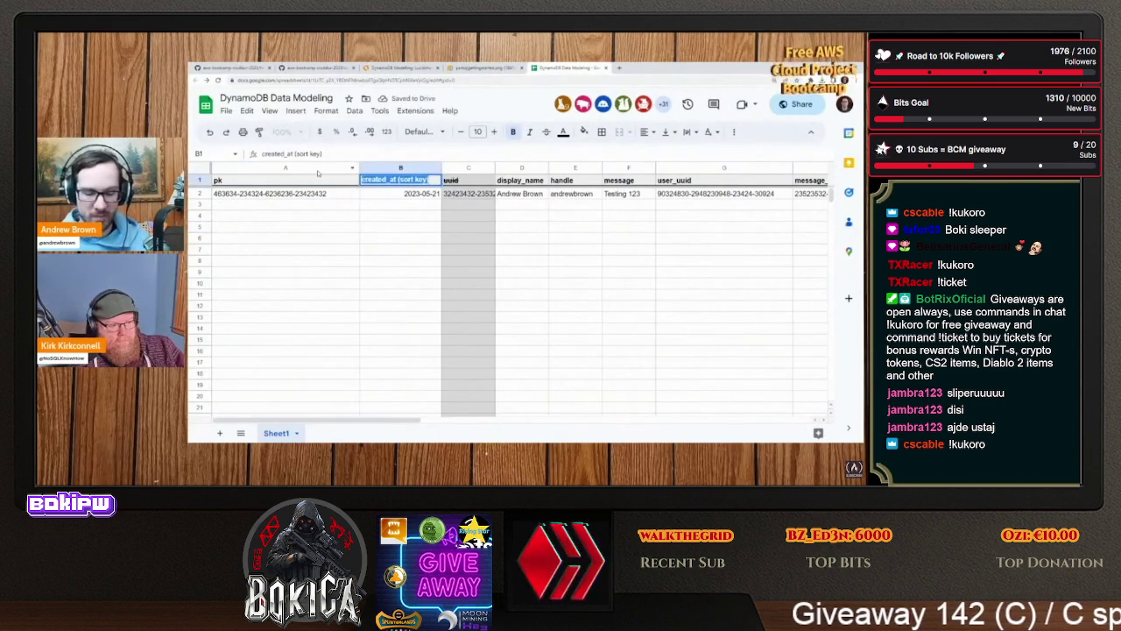
pyautogui.write('sk')
pyautogui.click(358, 237)
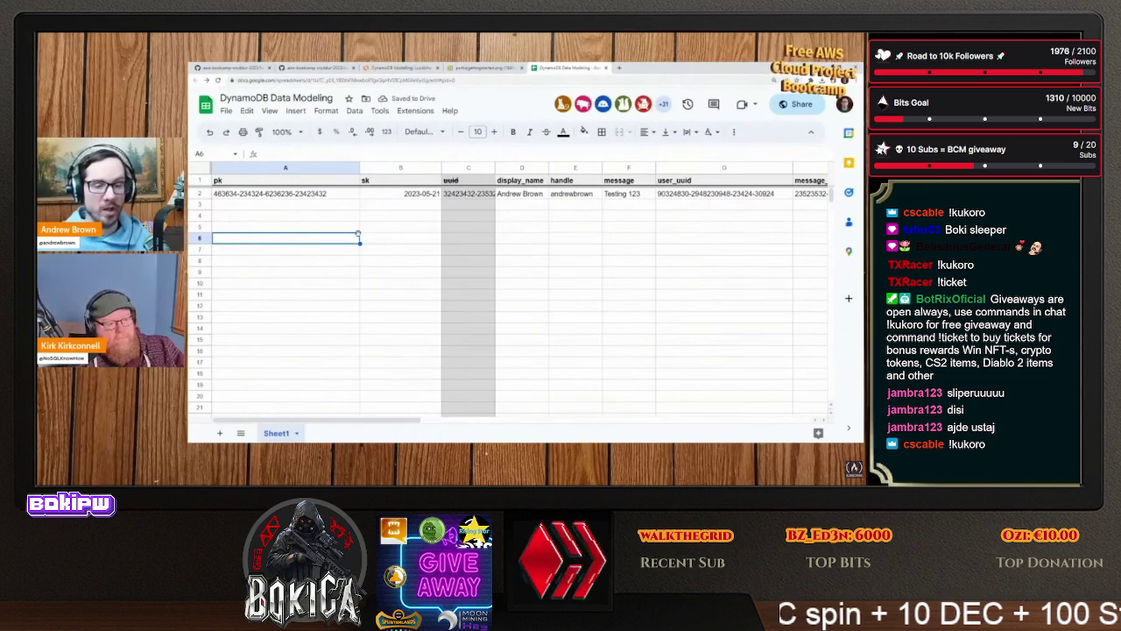
pyautogui.hotkey('ctrl', 'z')
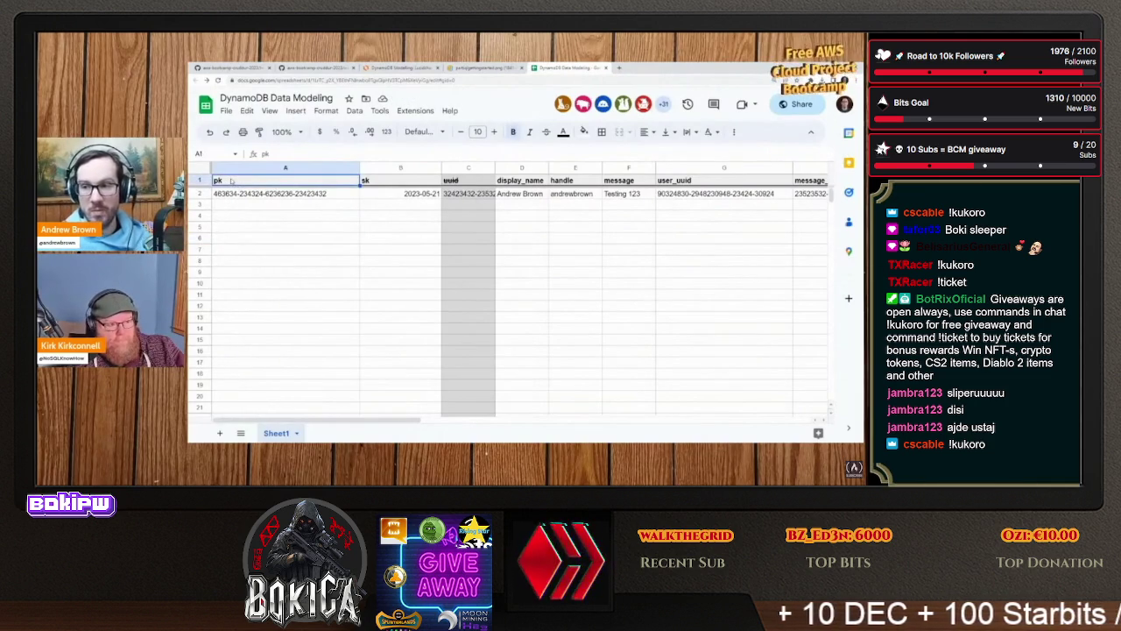
pyautogui.hotkey('ctrl', 'z')
pyautogui.hotkey('ctrl', 'z')
pyautogui.hotkey('ctrl', 'z')
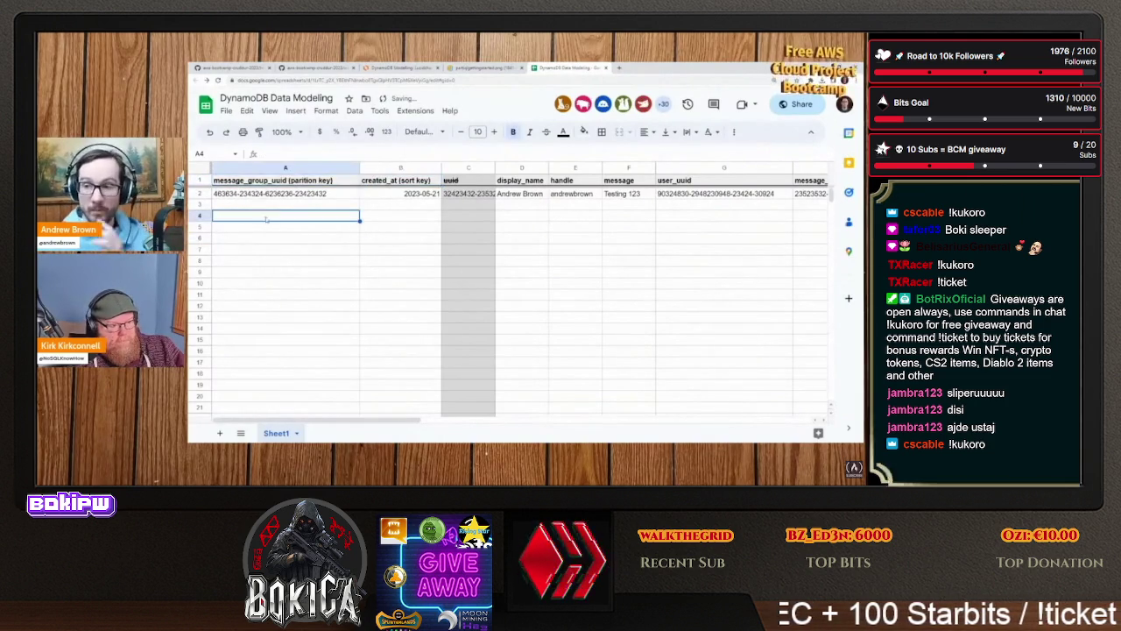
# Step: Enter test values HELLO and 123 in A3 and A4, then clear them again
pyautogui.click(259, 195)
pyautogui.click(262, 205)
pyautogui.write('HELL')
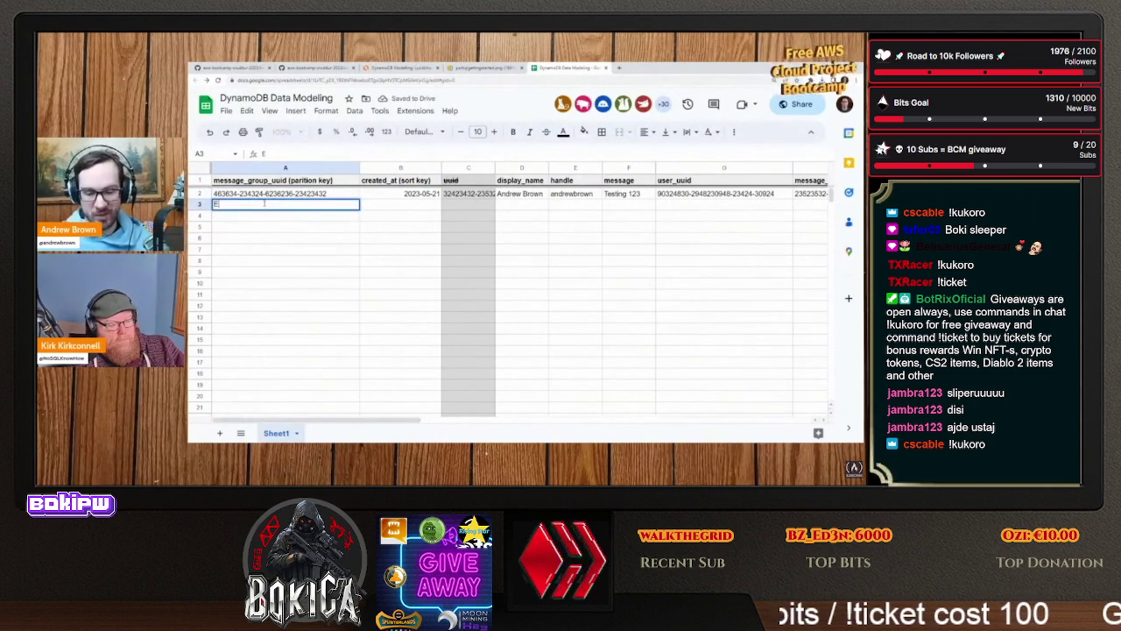
pyautogui.write('O')
pyautogui.press('Return')
pyautogui.write('23')
pyautogui.click(288, 248)
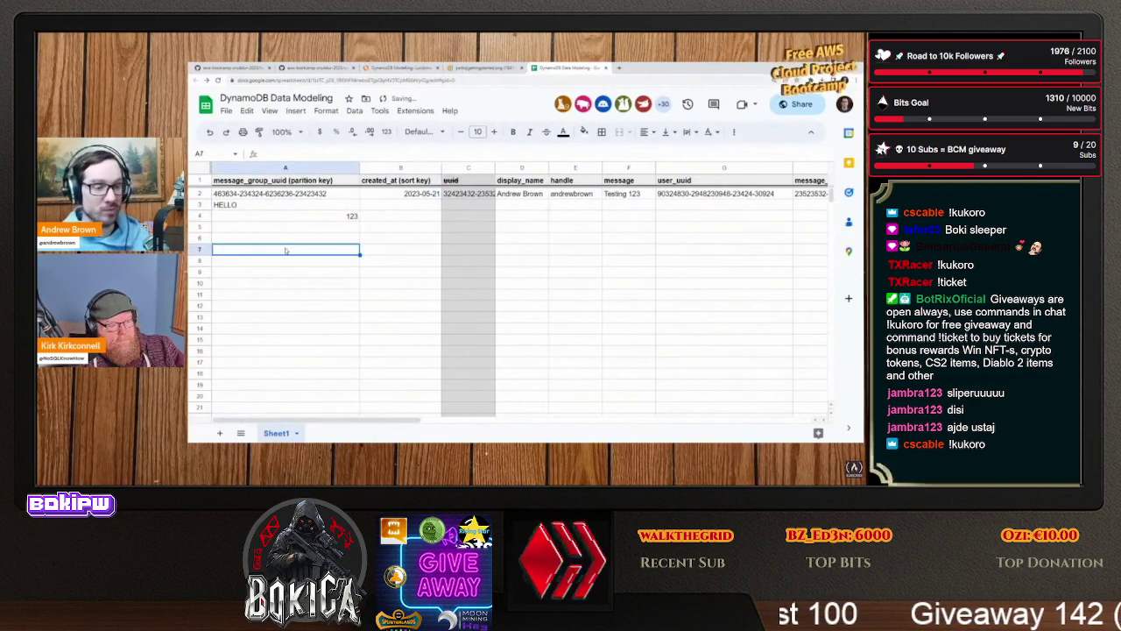
pyautogui.press('Up')
pyautogui.press('Up')
pyautogui.press('Up')
pyautogui.press('Delete')
pyautogui.press('Up')
pyautogui.press('Delete')
# Step: Rename A1 to pk and B1 to sk, then restore the original header names
pyautogui.press('Up')
pyautogui.press('Up')
pyautogui.write('pk')
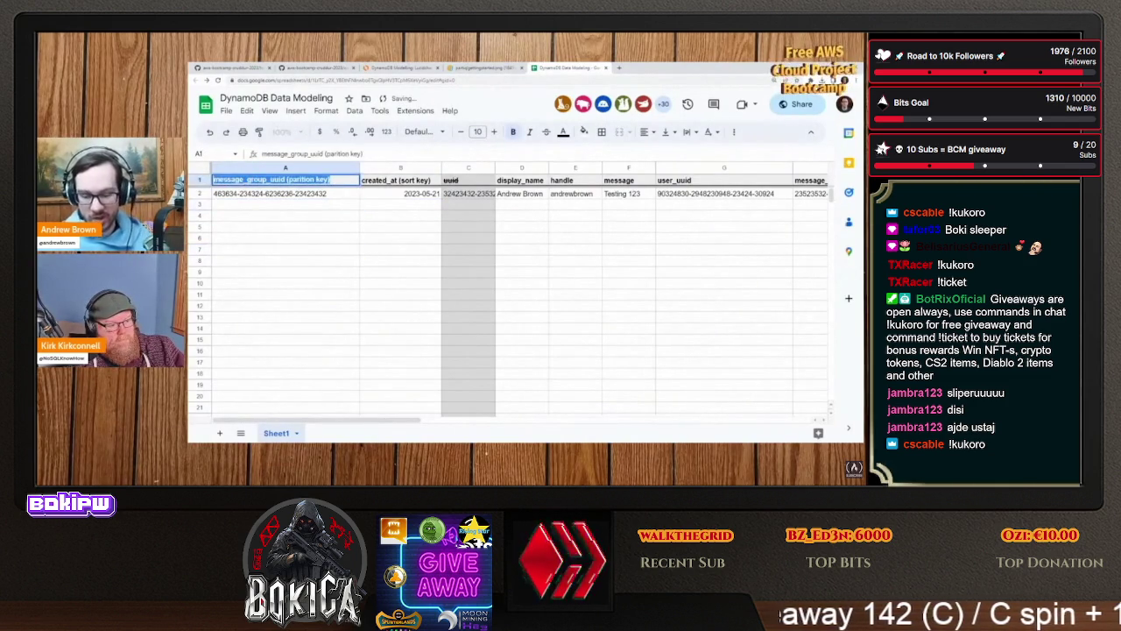
pyautogui.press('Tab')
pyautogui.press('Return')
pyautogui.hotkey('shift', 'Left')
pyautogui.hotkey('shift', 'Left')
pyautogui.hotkey('shift', 'Left')
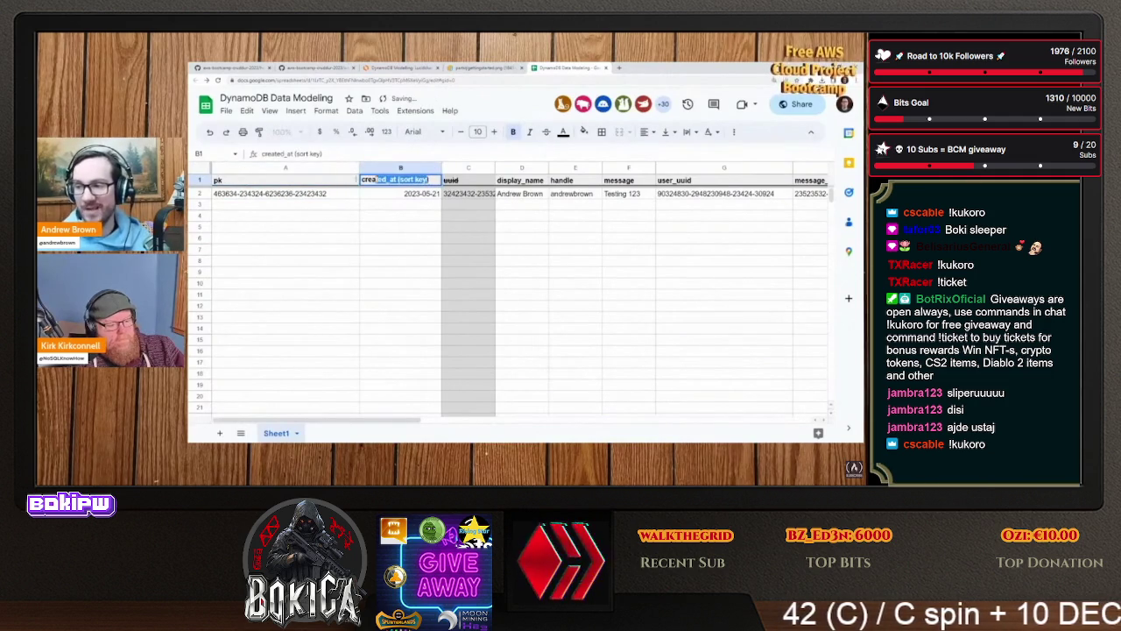
pyautogui.write('sk')
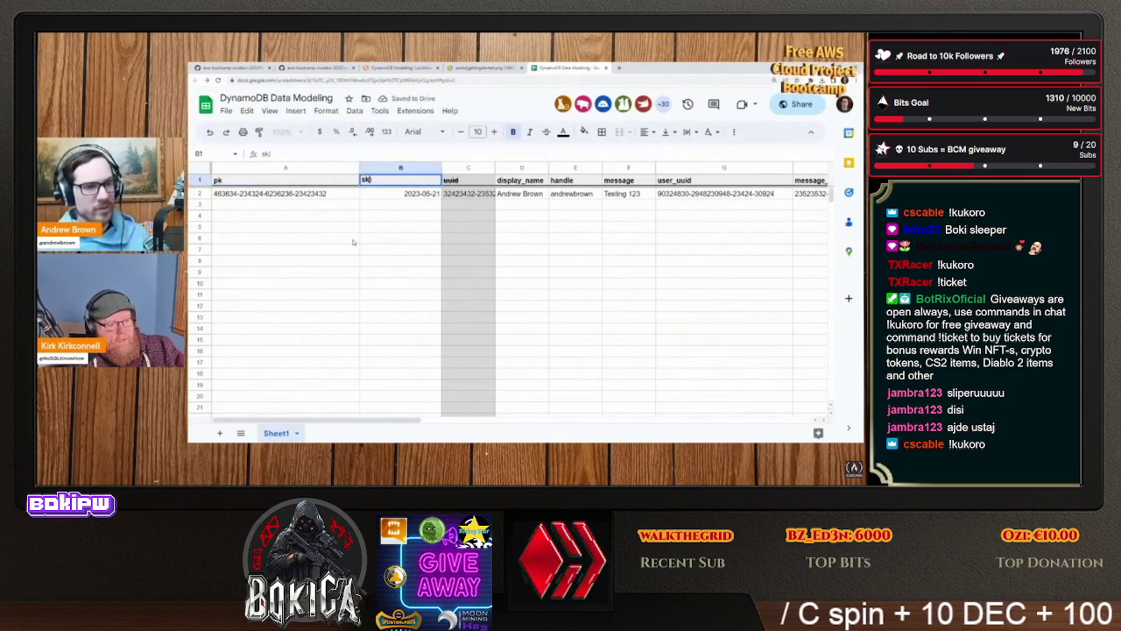
pyautogui.press('BackSpace')
pyautogui.click(380, 229)
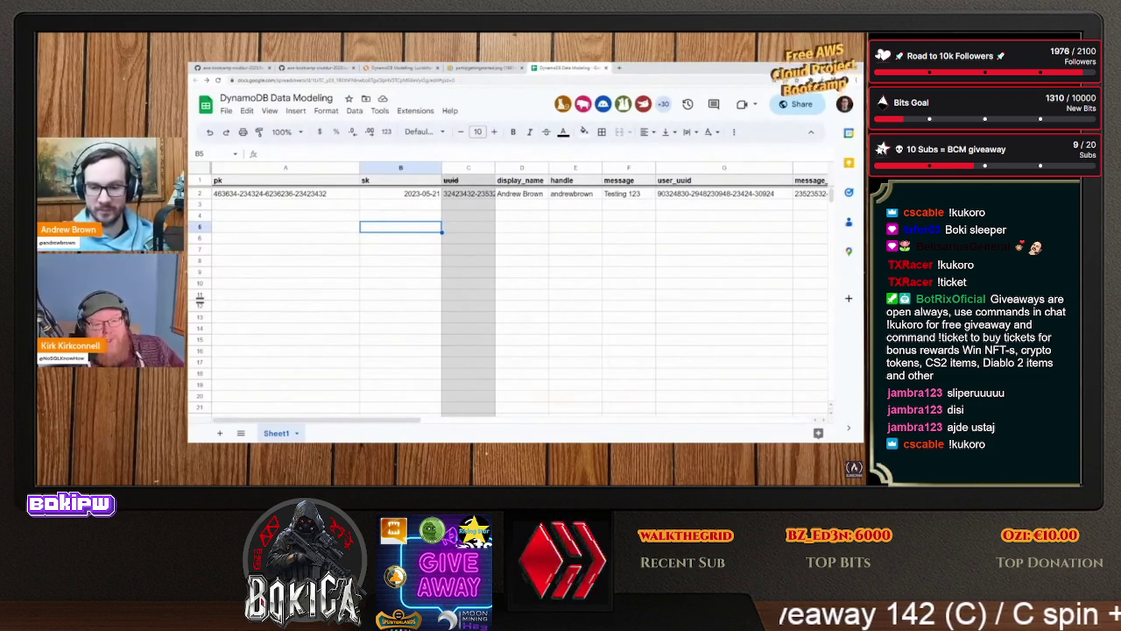
pyautogui.click(281, 238)
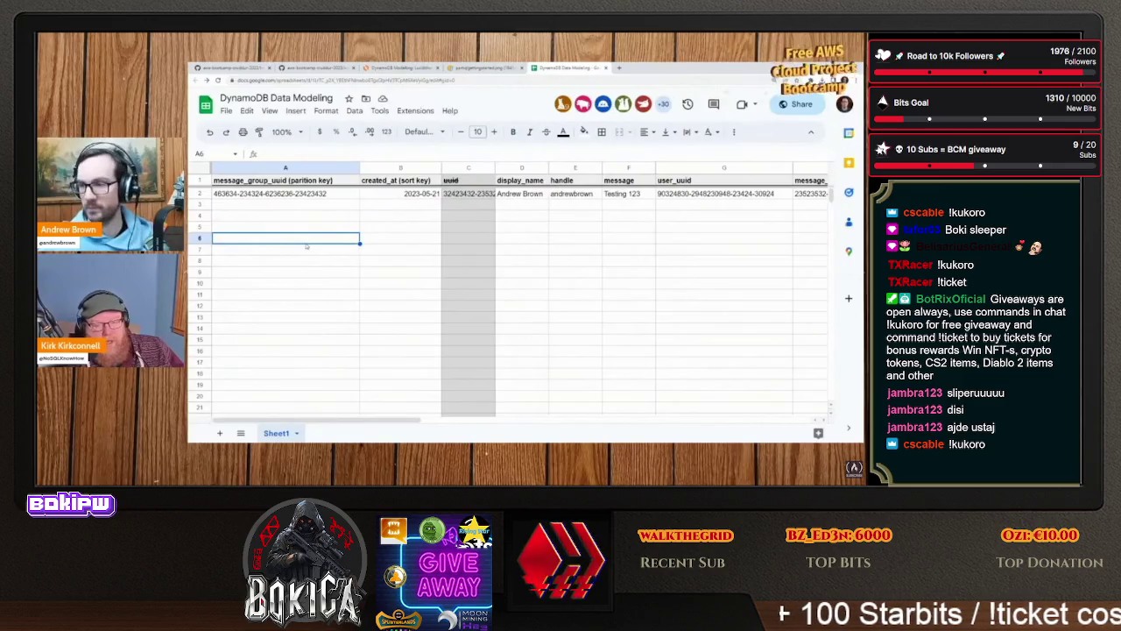
pyautogui.hotkey('ctrl', '+')
pyautogui.hotkey('ctrl', '+')
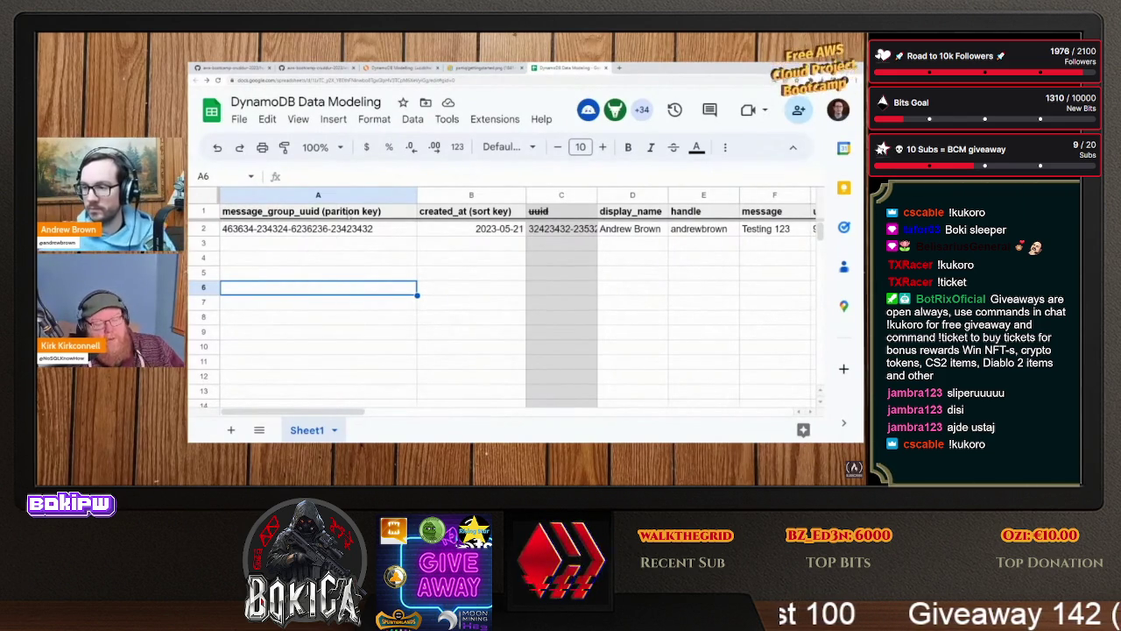
# Step: Fix the A1 header's spelling to 'partition', checking the word with a web search
pyautogui.doubleClick(376, 211)
pyautogui.click(336, 211)
pyautogui.press('BackSpace')
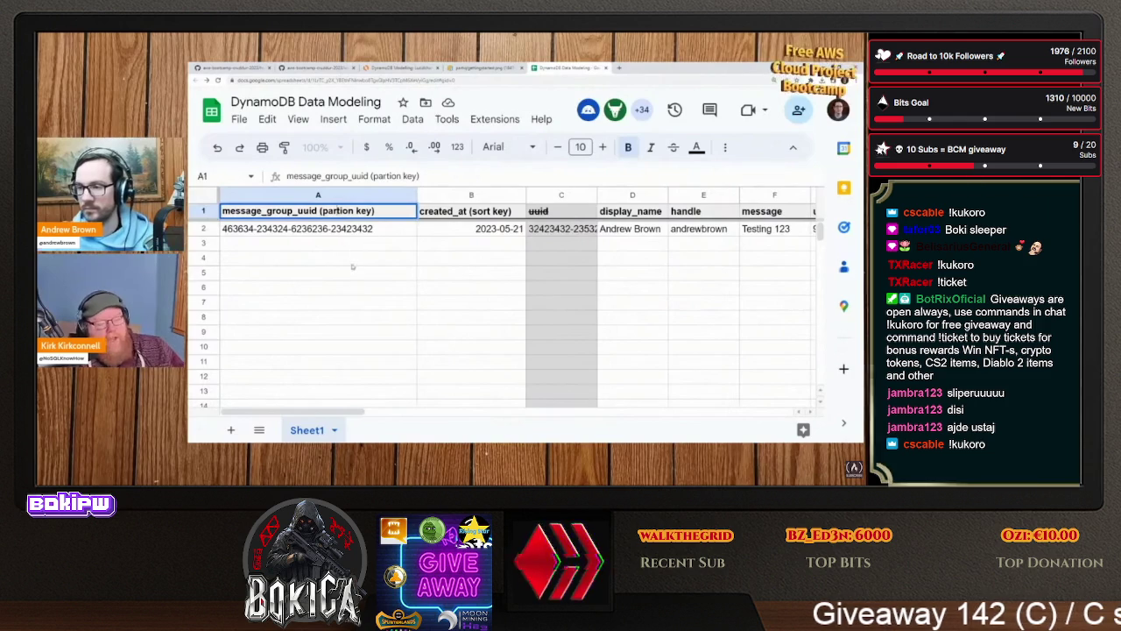
pyautogui.doubleClick(338, 211)
pyautogui.hotkey('ctrl', 'c')
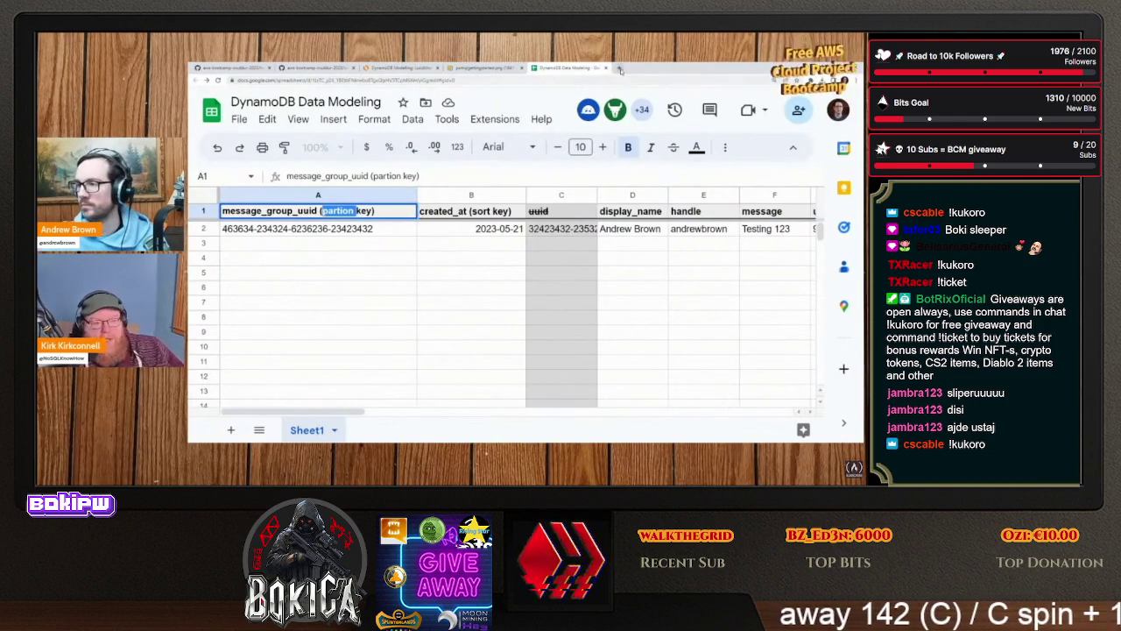
pyautogui.hotkey('ctrl', 't')
pyautogui.hotkey('ctrl', 'v')
pyautogui.press('Return')
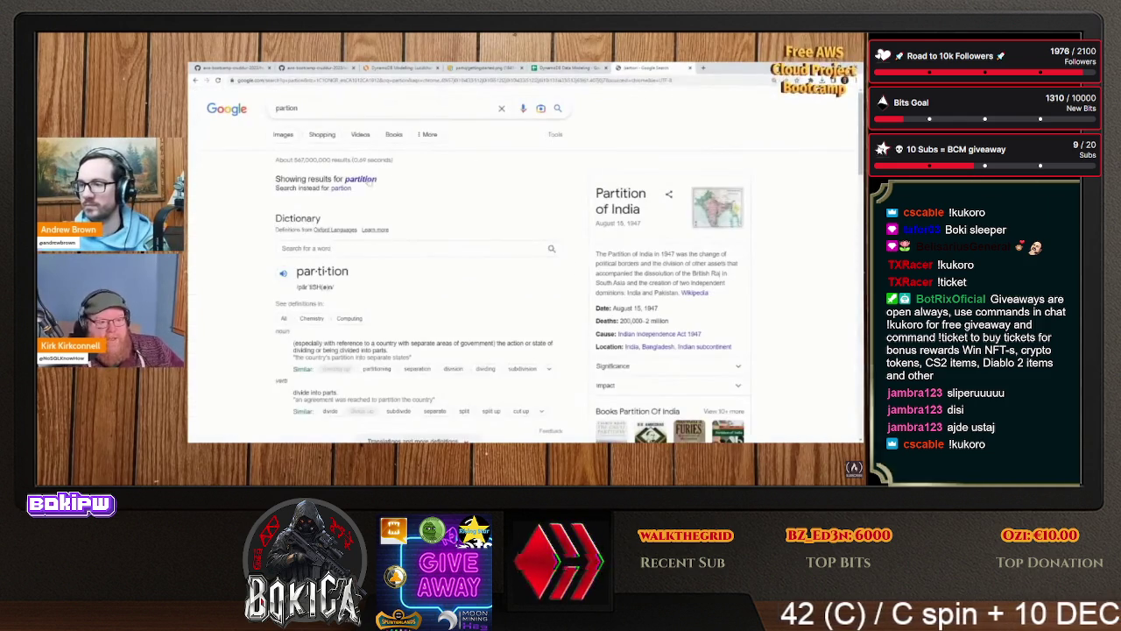
pyautogui.doubleClick(394, 109)
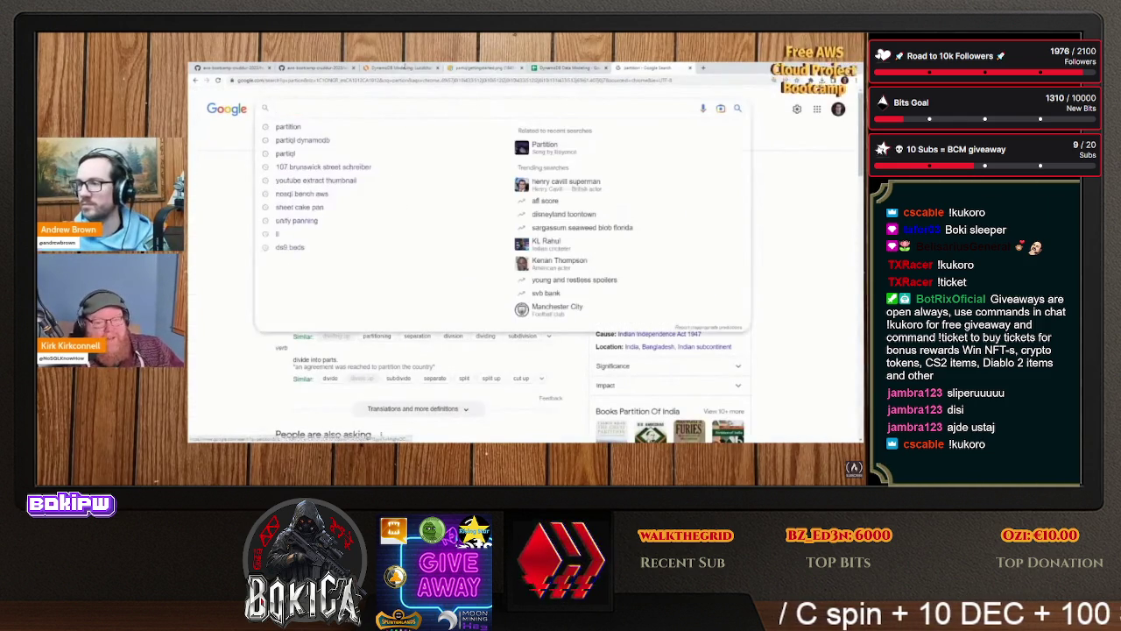
pyautogui.click(399, 68)
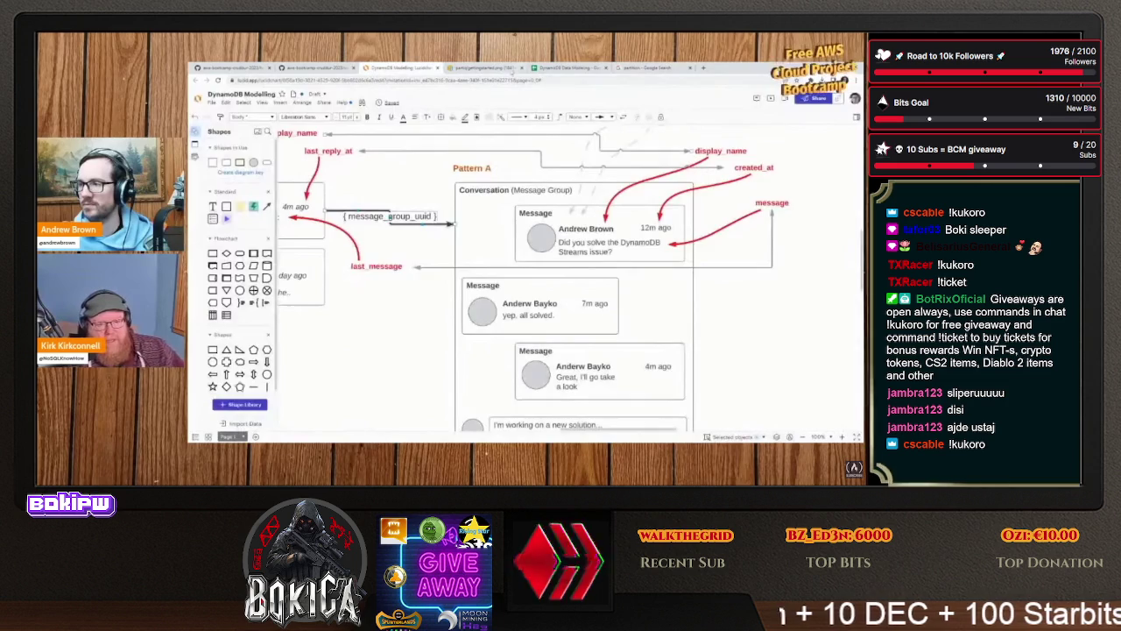
pyautogui.click(543, 68)
pyautogui.write('partition key)')
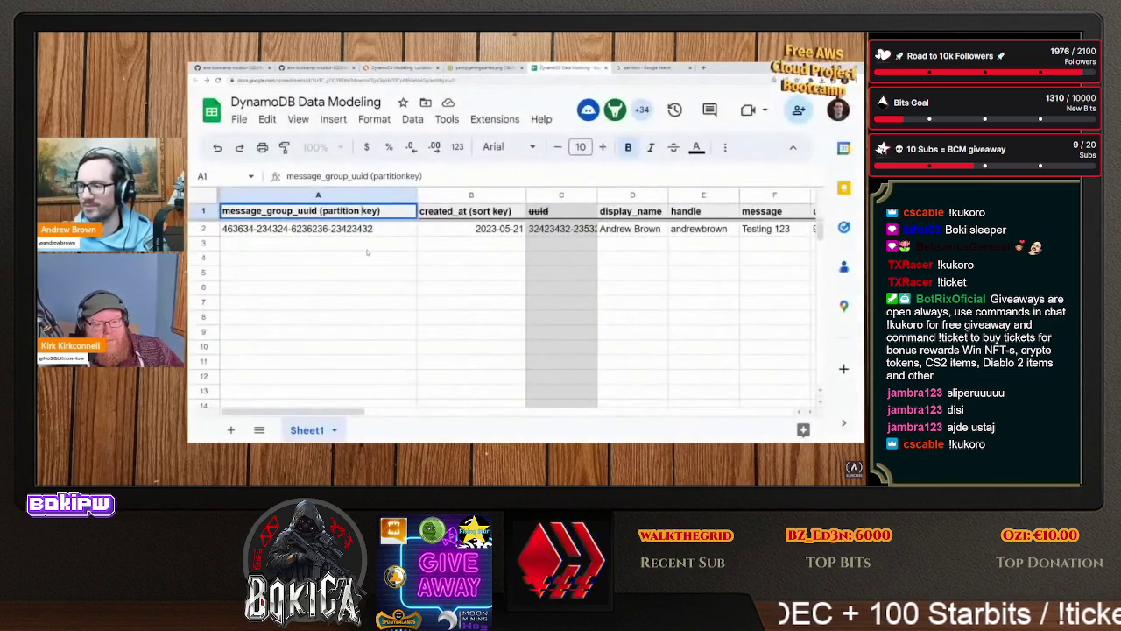
pyautogui.click(415, 256)
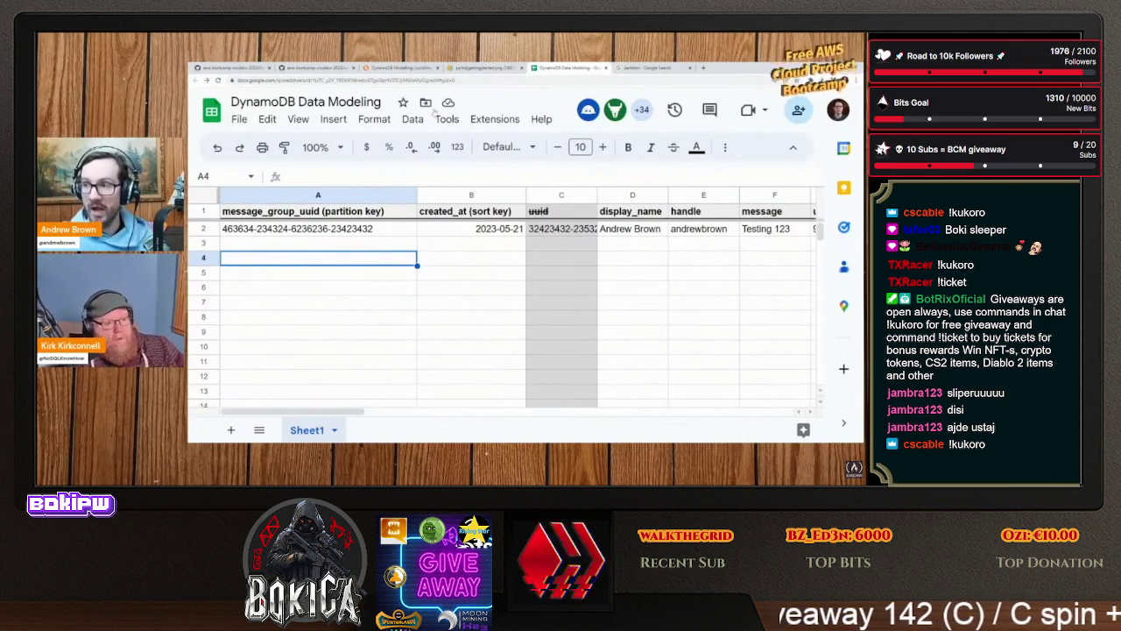
# Step: Switch to the DynamoDB Modelling diagram, then on to the GitHub access-patterns page
pyautogui.hotkey('ctrl', 'shift', 'Tab')
pyautogui.hotkey('ctrl', 'shift', 'Tab')
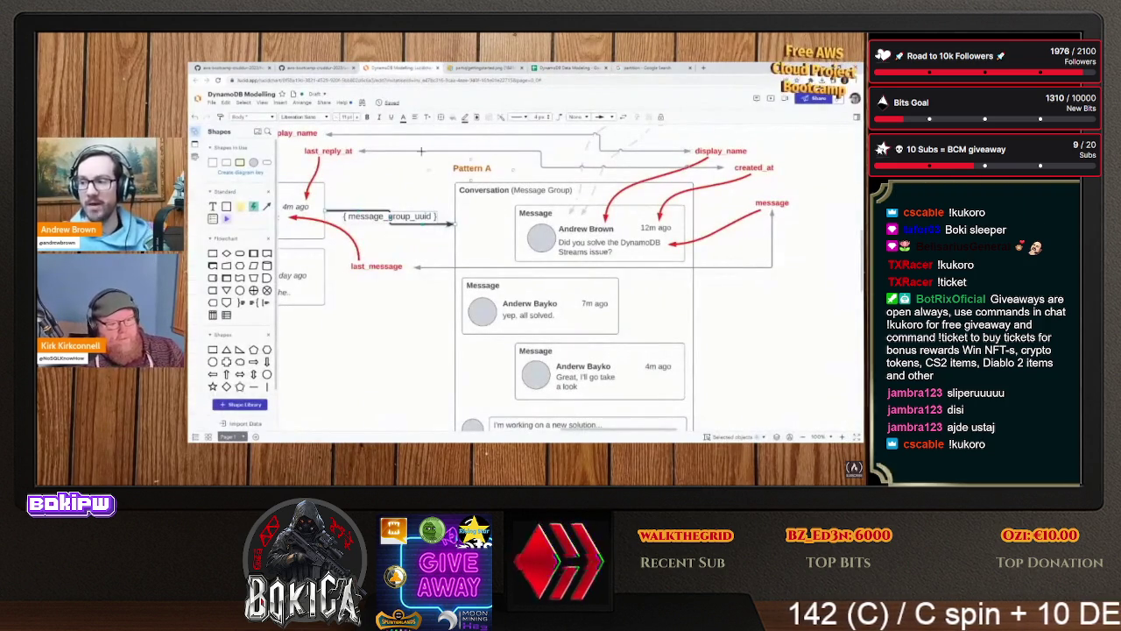
pyautogui.click(392, 323)
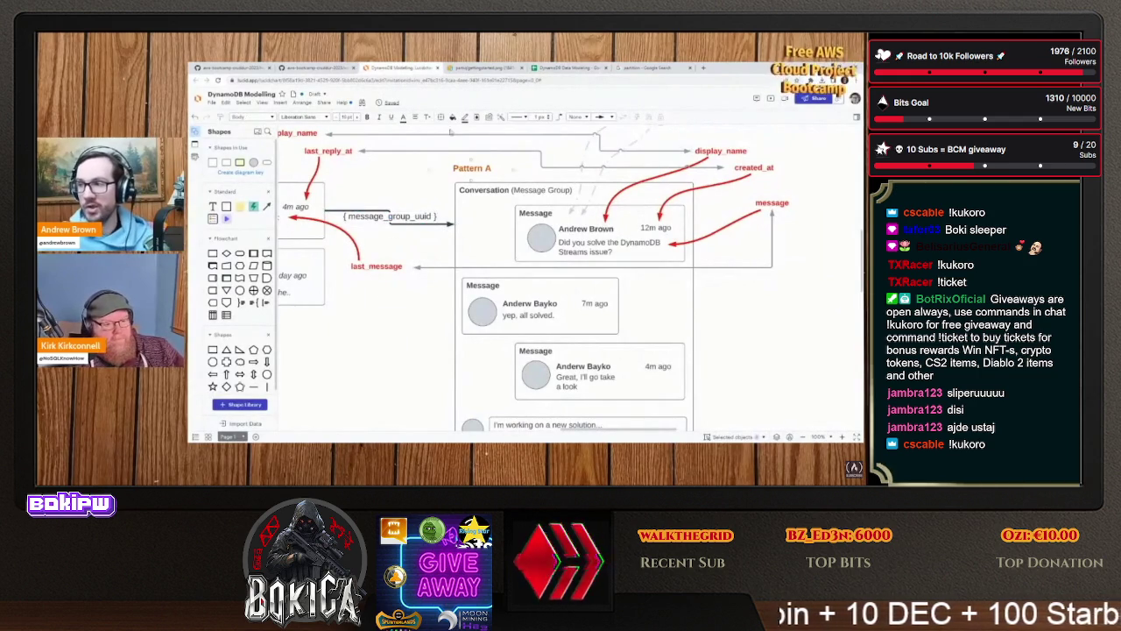
pyautogui.click(255, 74)
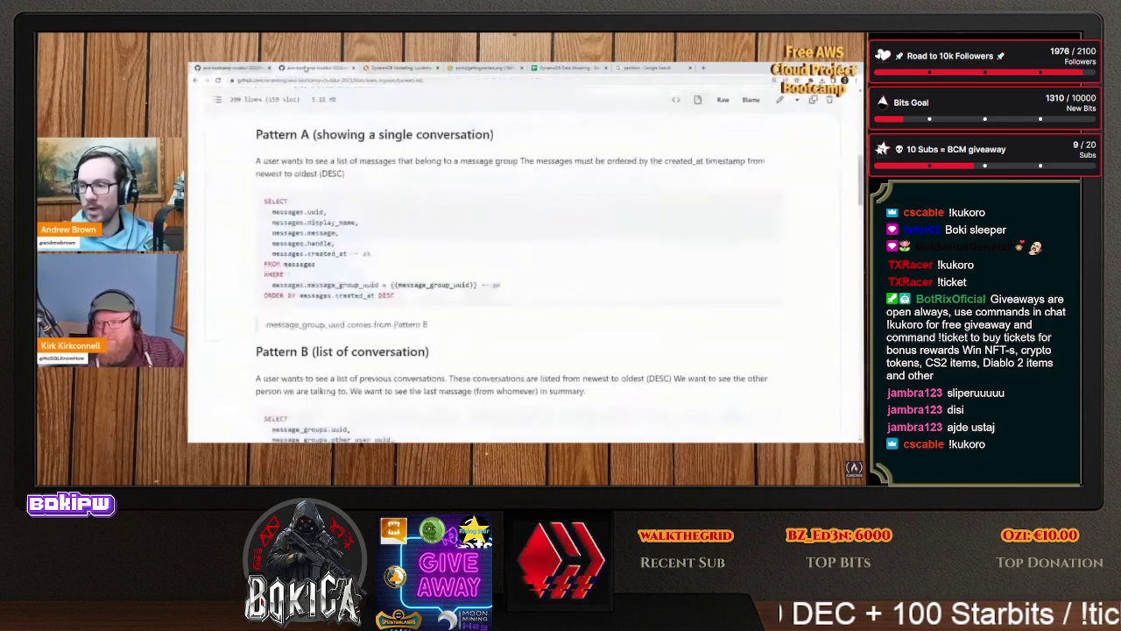
# Step: Highlight the message_group_uuid partition key condition in the Pattern A SQL
pyautogui.moveTo(499, 285); pyautogui.dragTo(273, 284)
pyautogui.moveTo(391, 285); pyautogui.dragTo(490, 285)
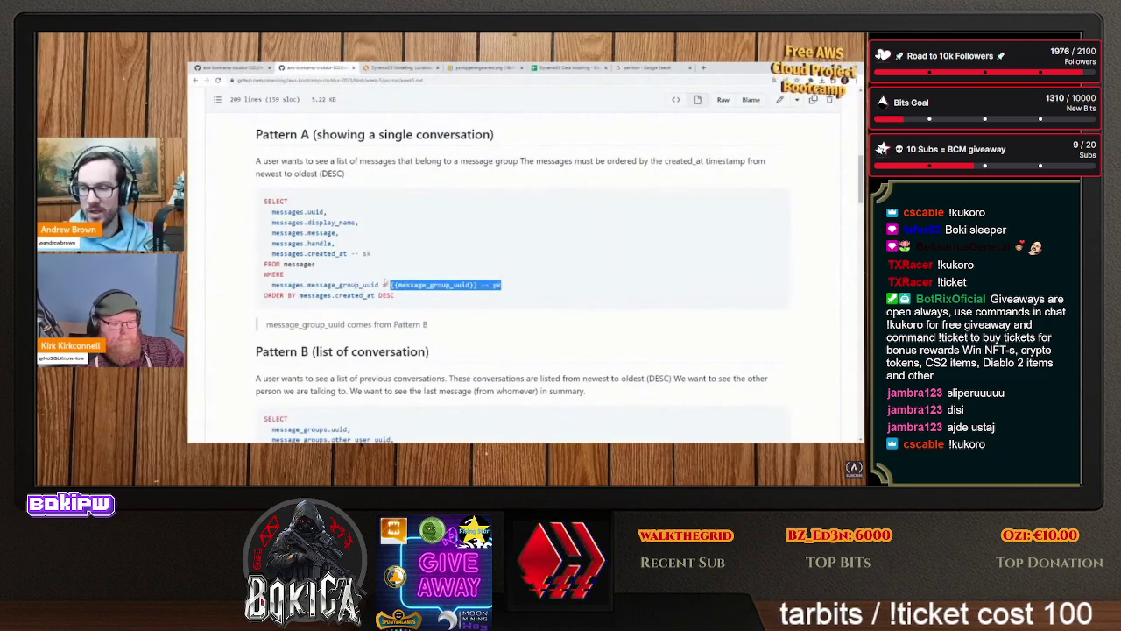
pyautogui.click(312, 264)
pyautogui.moveTo(264, 201)
pyautogui.mouseDown()
pyautogui.moveTo(429, 324)
pyautogui.moveTo(280, 243)
pyautogui.moveTo(265, 200)
pyautogui.mouseUp()
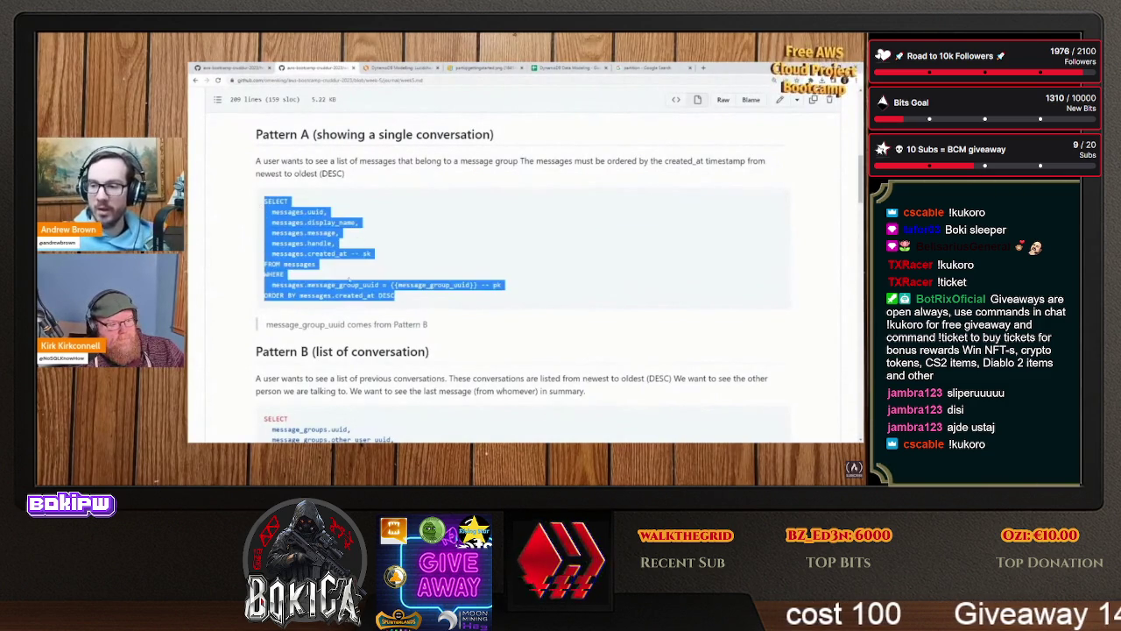
pyautogui.click(434, 303)
pyautogui.moveTo(511, 289); pyautogui.dragTo(270, 284)
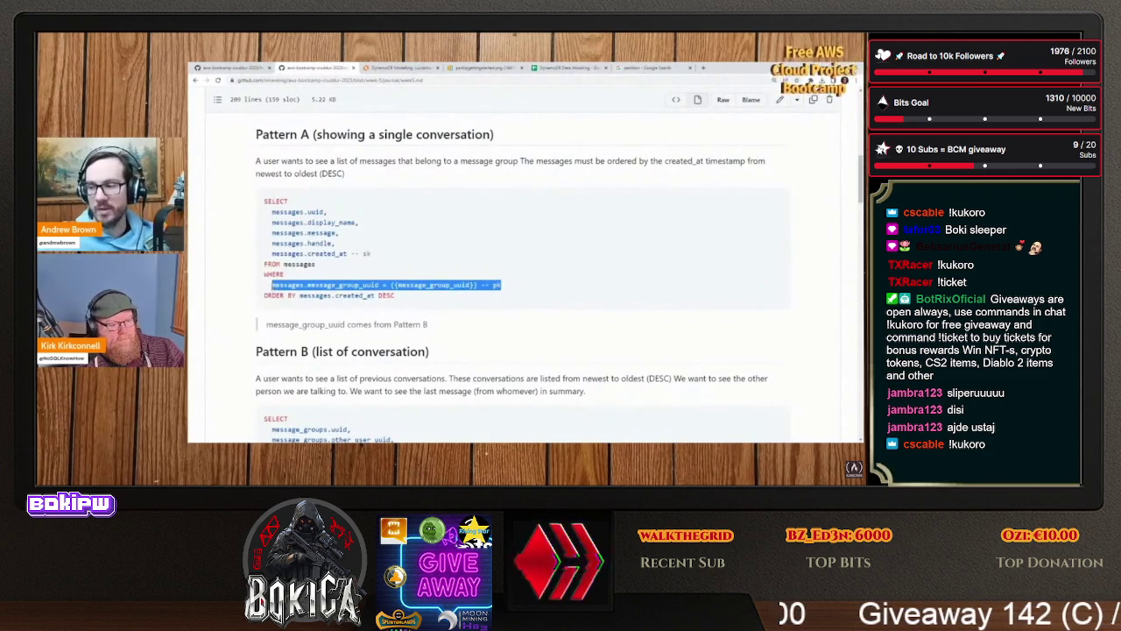
pyautogui.doubleClick(434, 285)
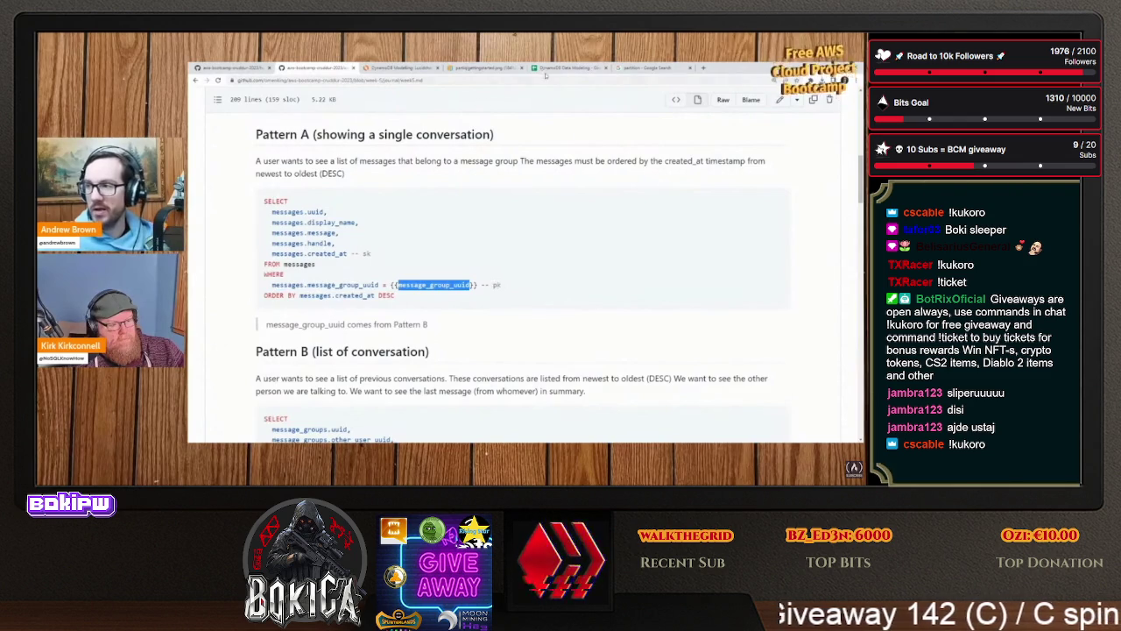
# Step: Compare the query's WHERE clause against the spreadsheet's column headers
pyautogui.moveTo(551, 67); pyautogui.dragTo(389, 67)
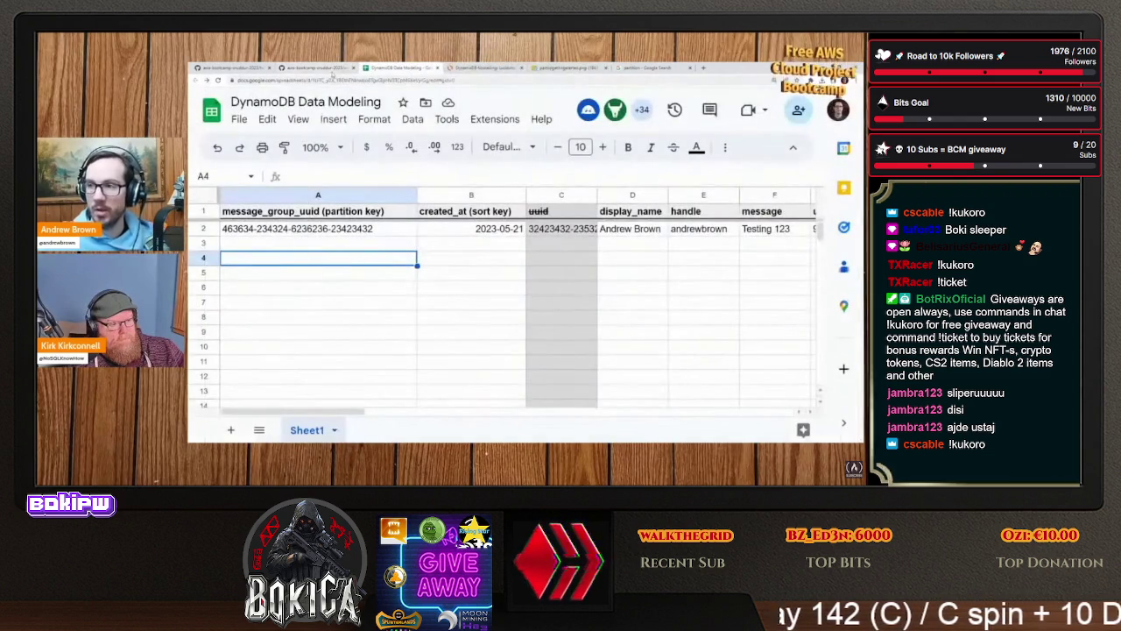
pyautogui.click(335, 69)
pyautogui.moveTo(284, 274); pyautogui.dragTo(261, 282)
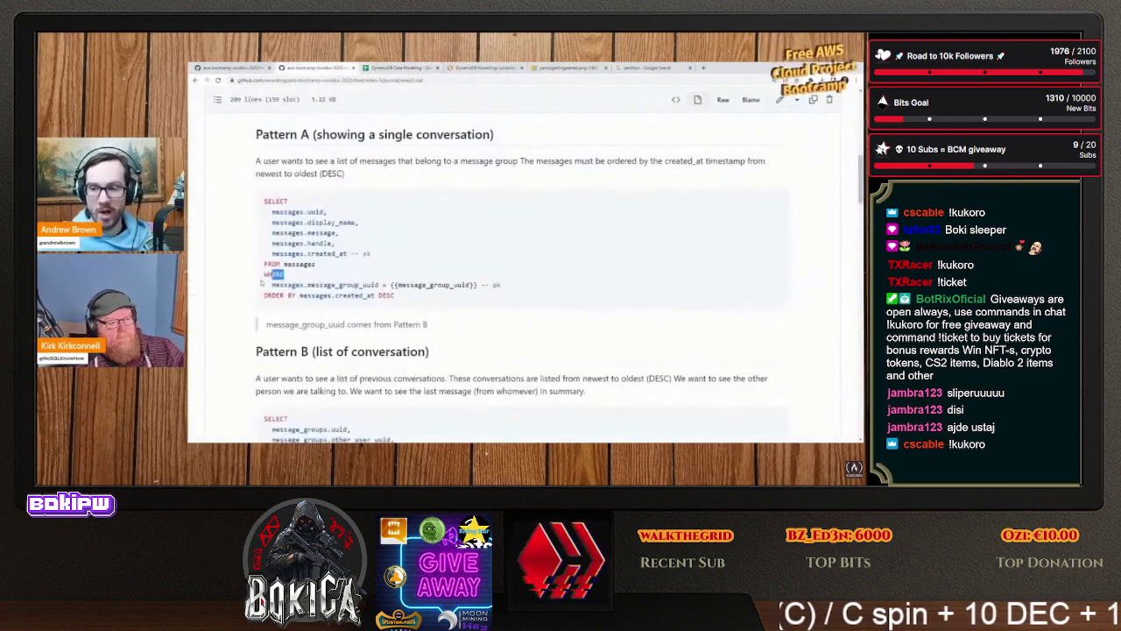
pyautogui.click(407, 68)
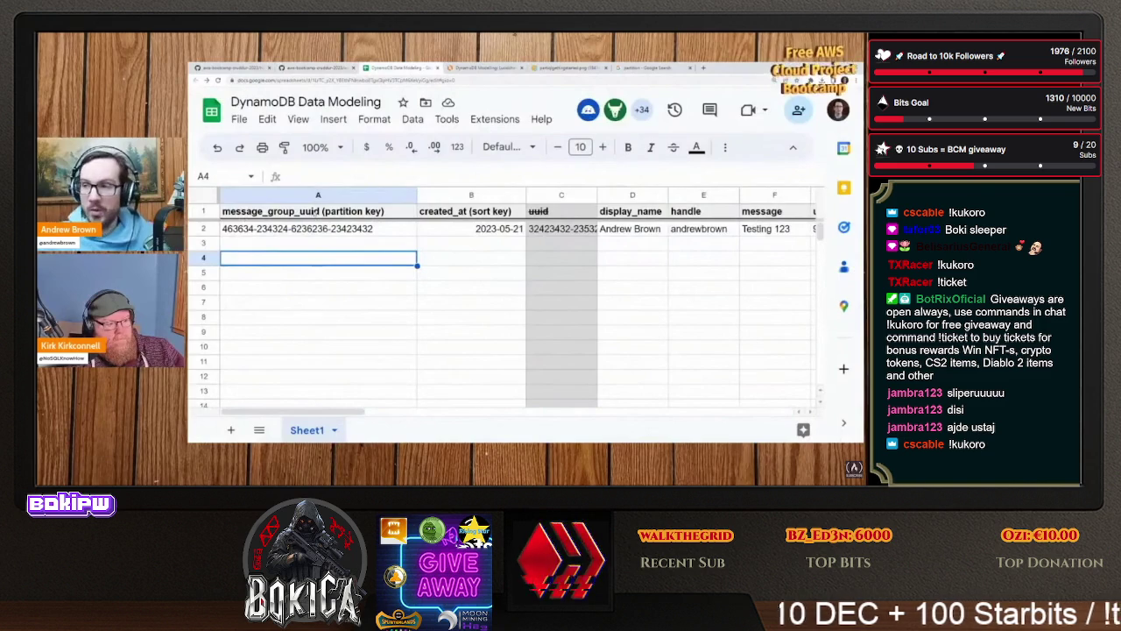
pyautogui.click(324, 70)
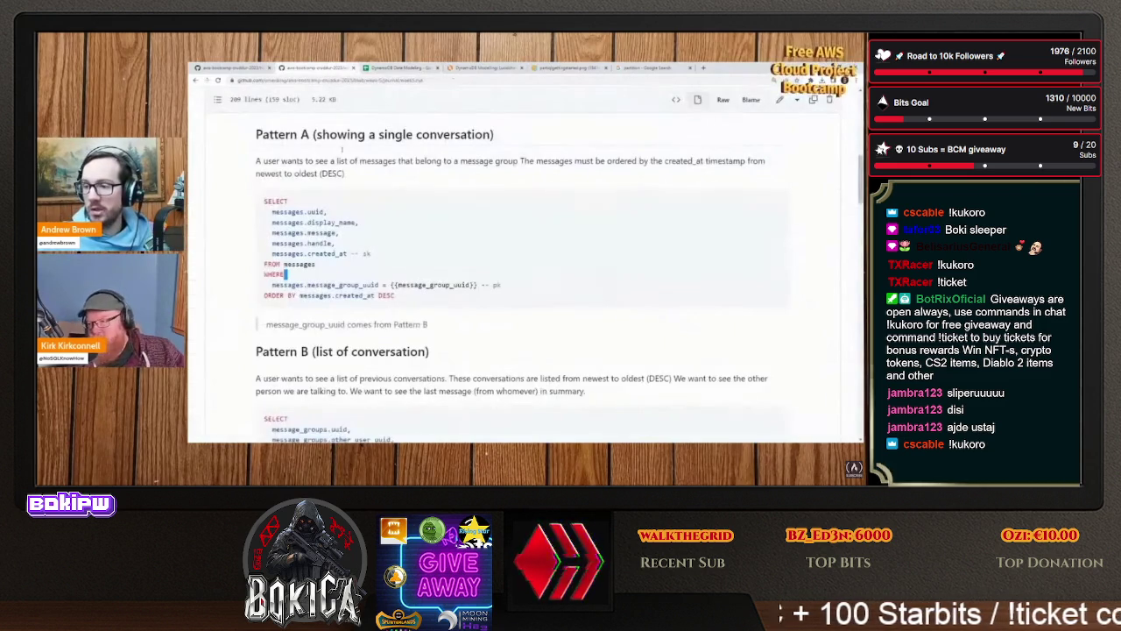
# Step: Check ORDER BY messages.created_at and its sk comment against the sheet's sort key column
pyautogui.moveTo(263, 295); pyautogui.dragTo(401, 295)
pyautogui.click(268, 296)
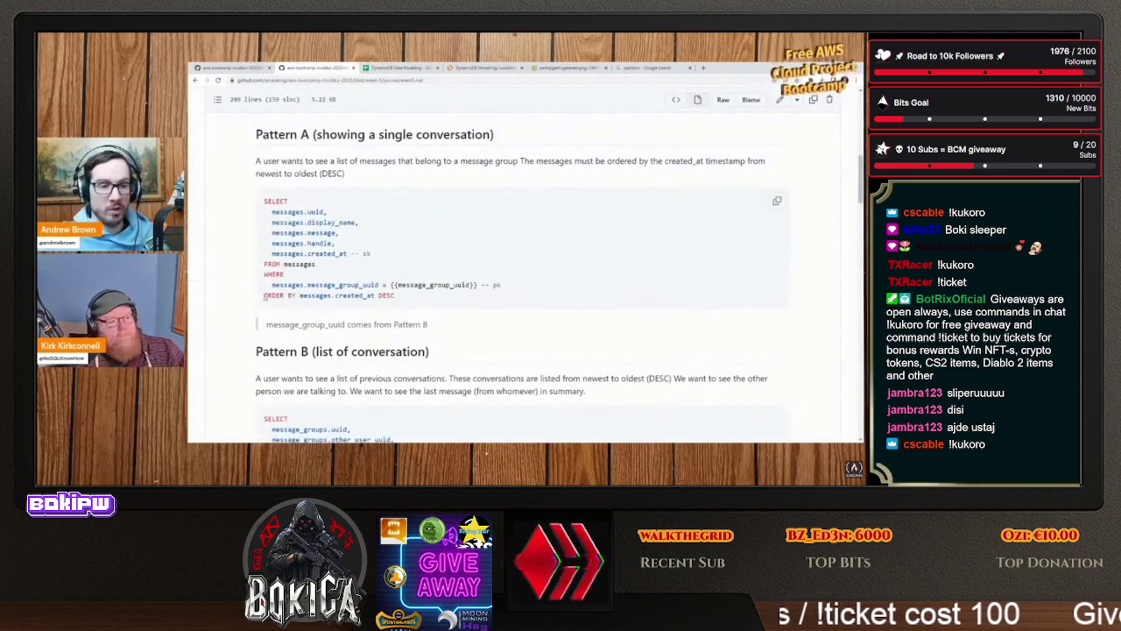
pyautogui.moveTo(374, 296); pyautogui.dragTo(316, 295)
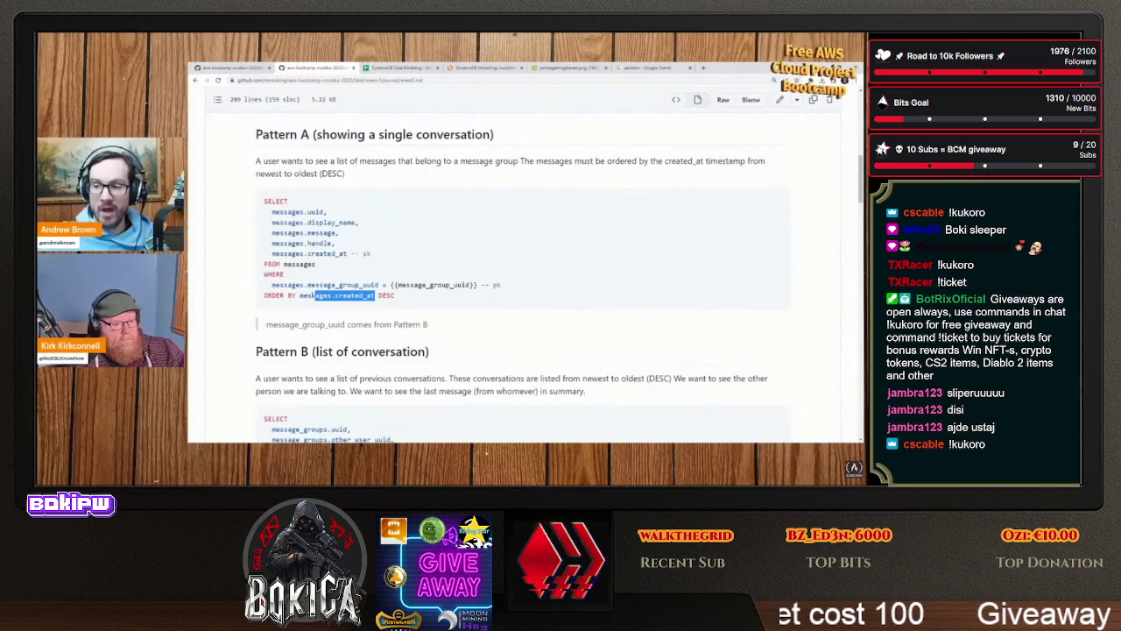
pyautogui.click(382, 69)
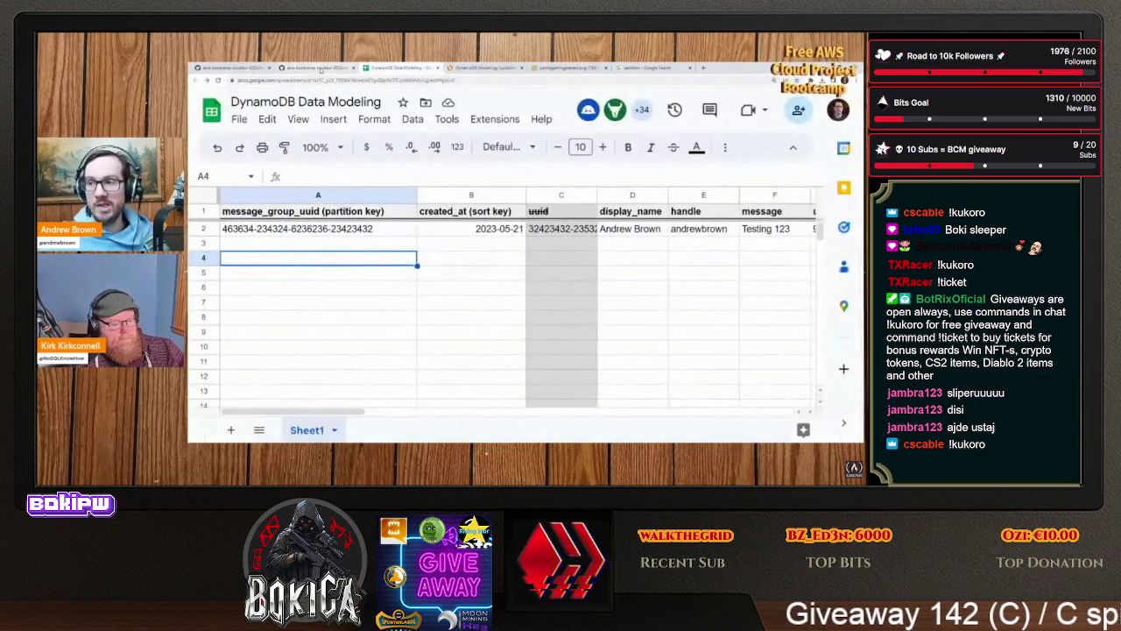
pyautogui.click(321, 69)
pyautogui.moveTo(508, 285)
pyautogui.mouseDown()
pyautogui.moveTo(396, 285)
pyautogui.moveTo(358, 254)
pyautogui.mouseUp()
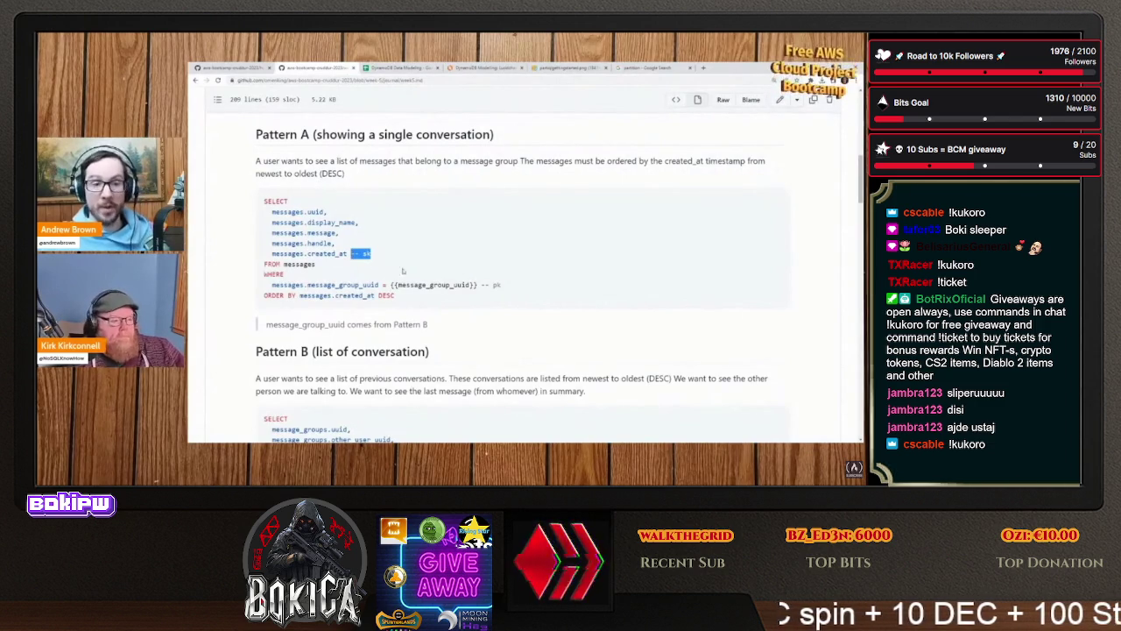
pyautogui.scroll(-3, 394, 194)
pyautogui.scroll(3, 516, 262)
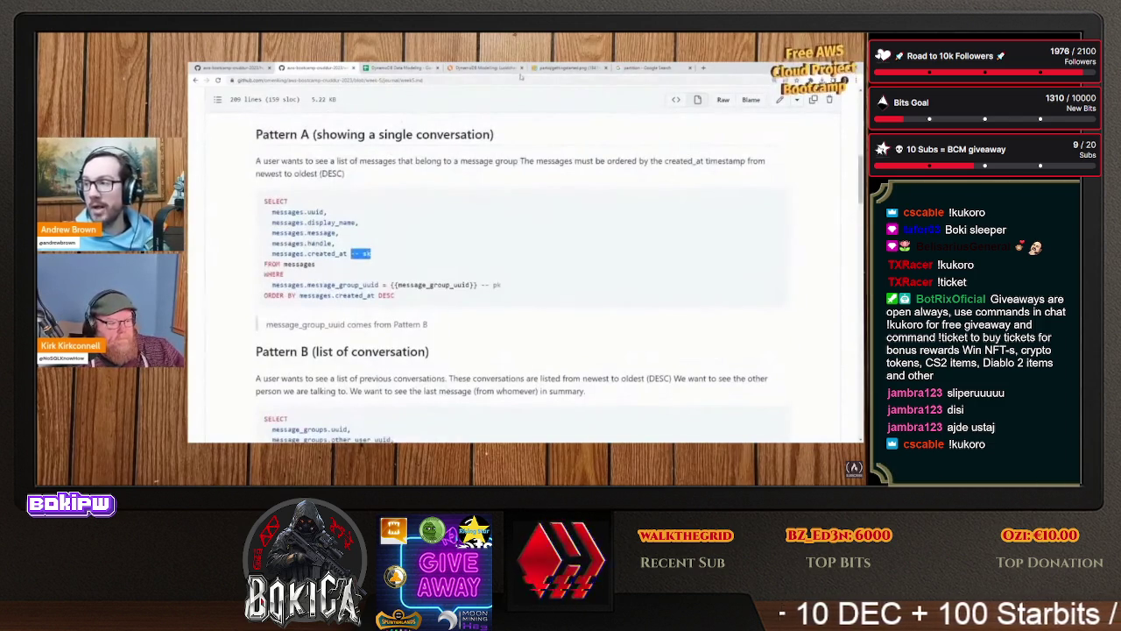
pyautogui.click(486, 67)
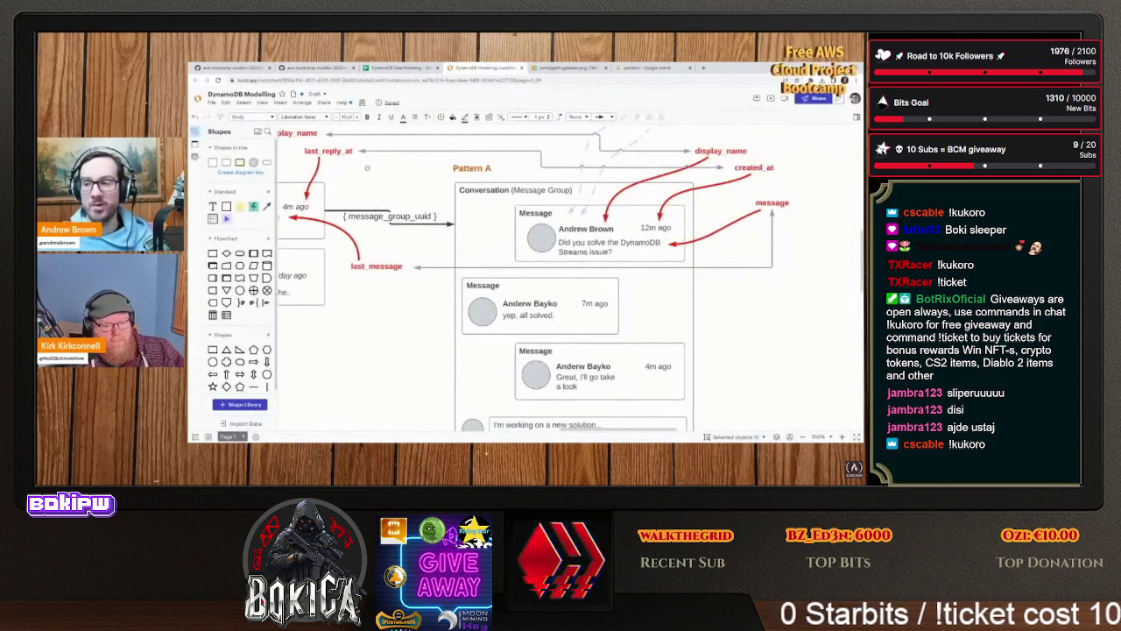
# Step: Pan across the Lucidchart canvas over Pattern B and Pattern A, then go back to the sheet
pyautogui.hscroll(-3, 358, 174)
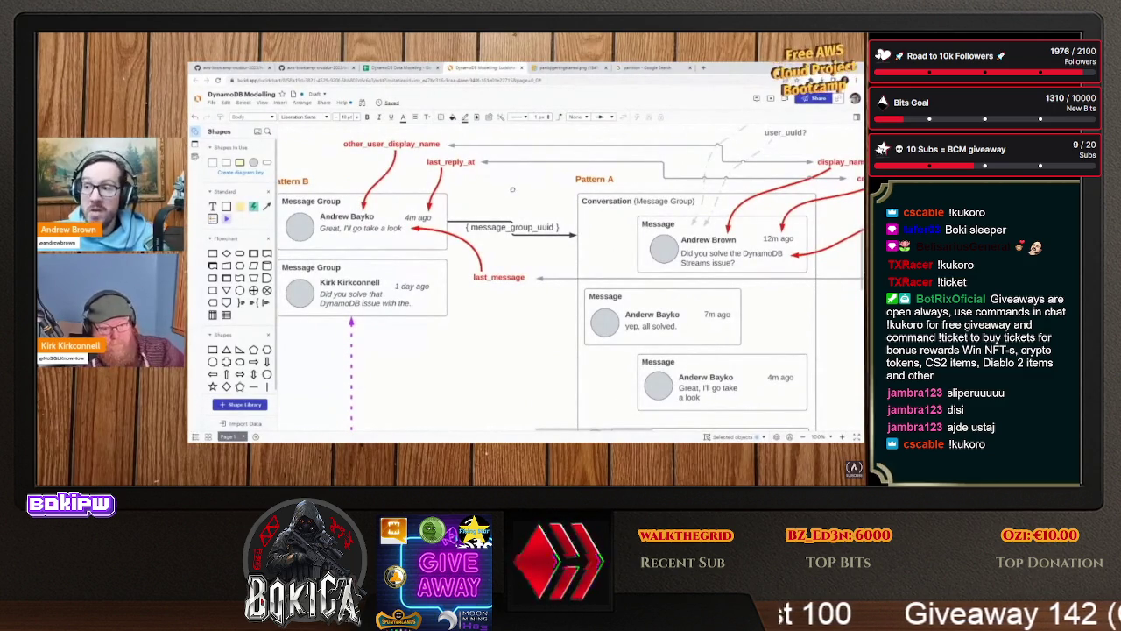
pyautogui.hscroll(3, 512, 189)
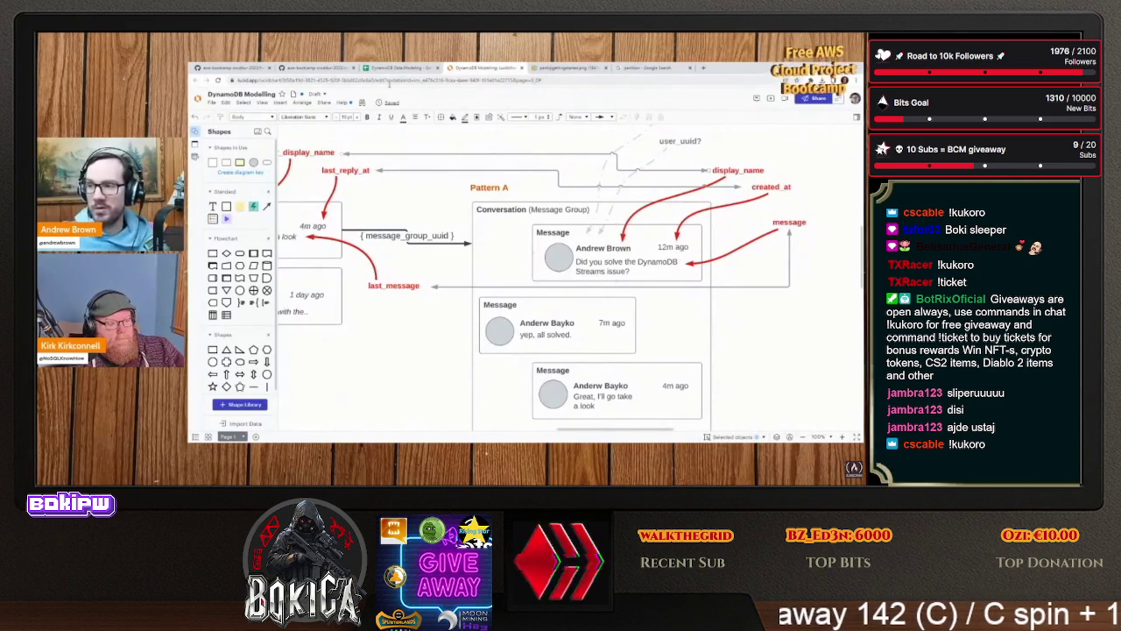
pyautogui.click(391, 69)
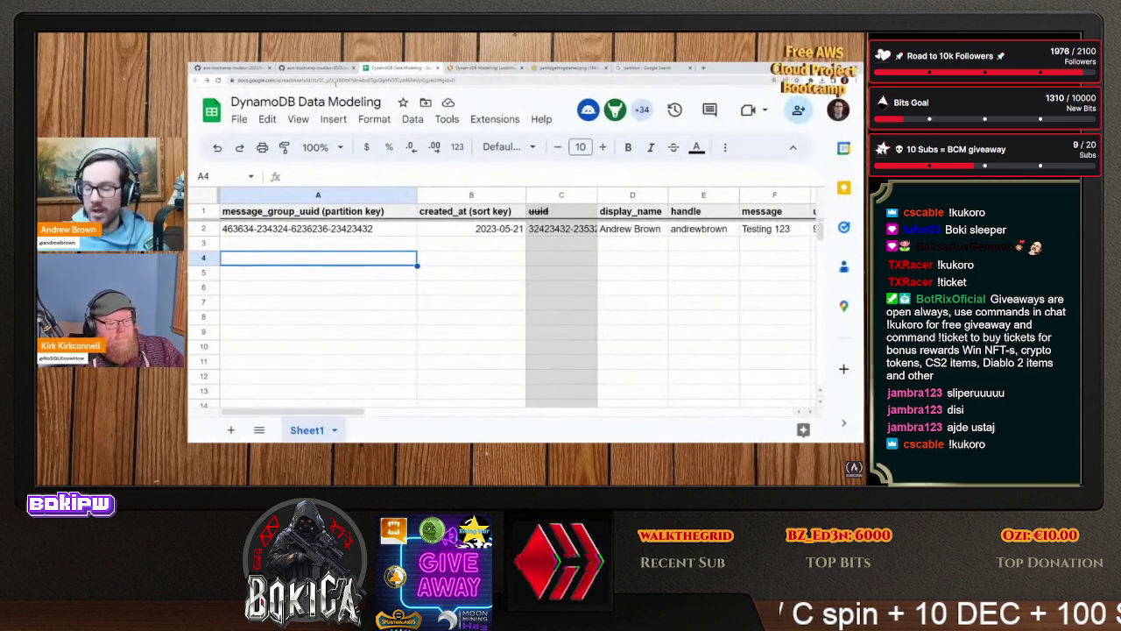
# Step: Insert an empty column C to the left of the uuid column
pyautogui.click(529, 239)
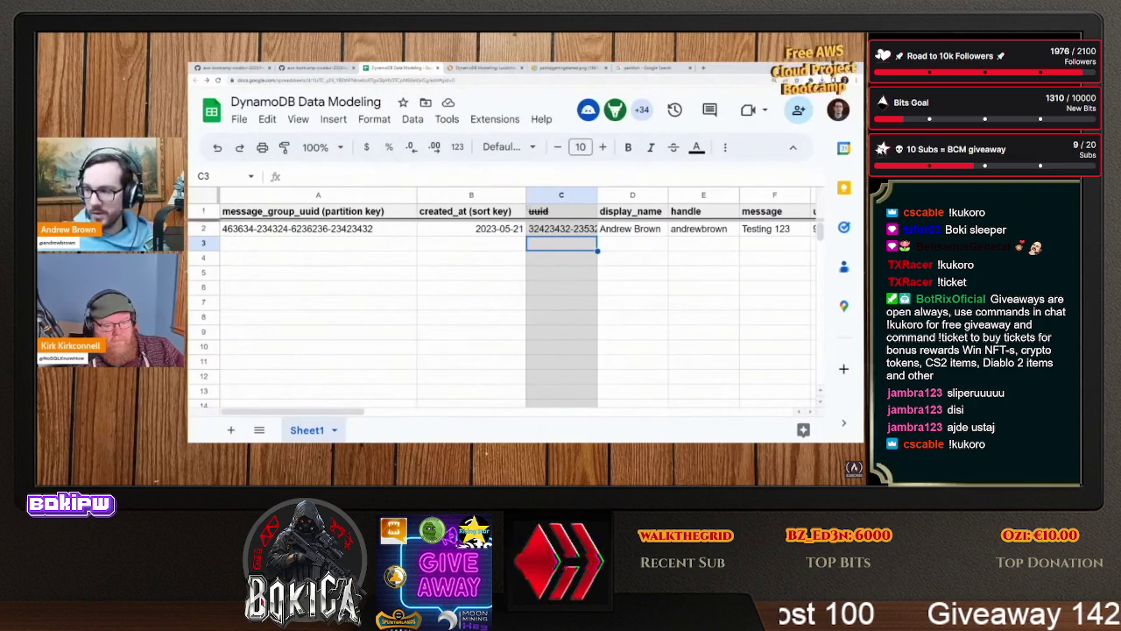
pyautogui.rightClick(542, 196)
pyautogui.click(605, 261)
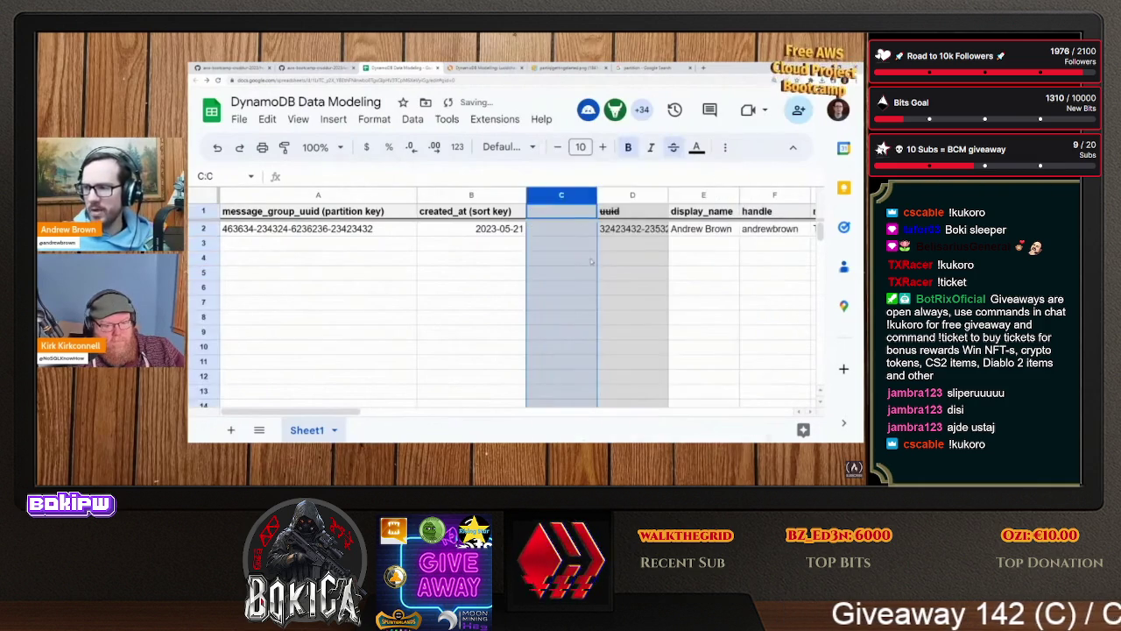
pyautogui.click(529, 290)
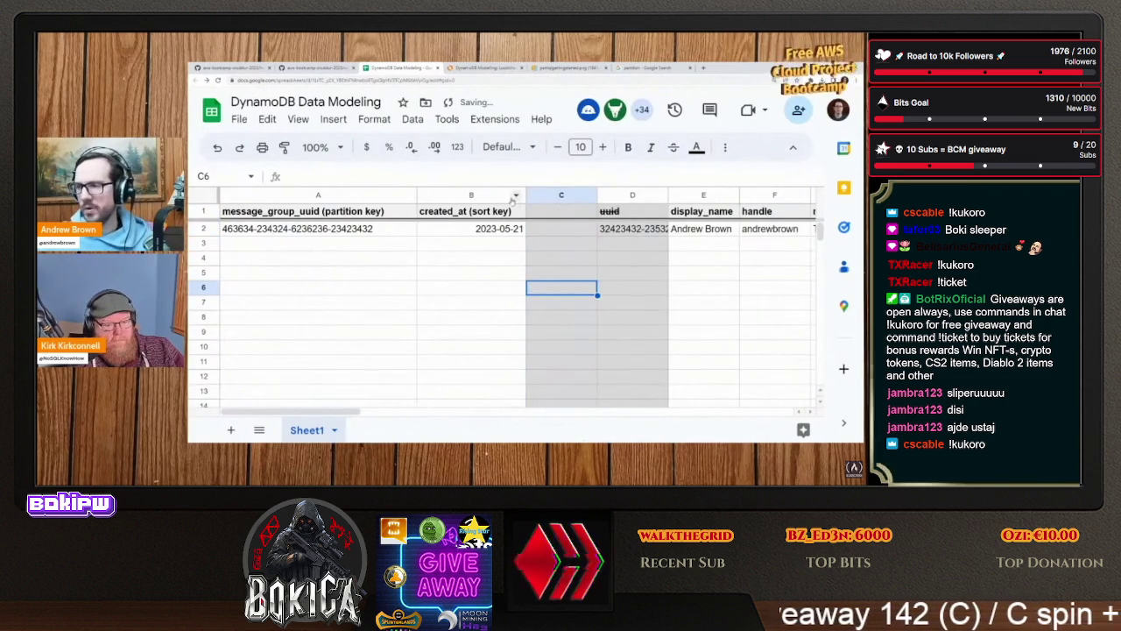
pyautogui.hotkey('ctrl', 'z')
pyautogui.rightClick(605, 198)
pyautogui.click(652, 281)
pyautogui.click(471, 272)
pyautogui.hotkey('ctrl', 'z')
pyautogui.rightClick(547, 195)
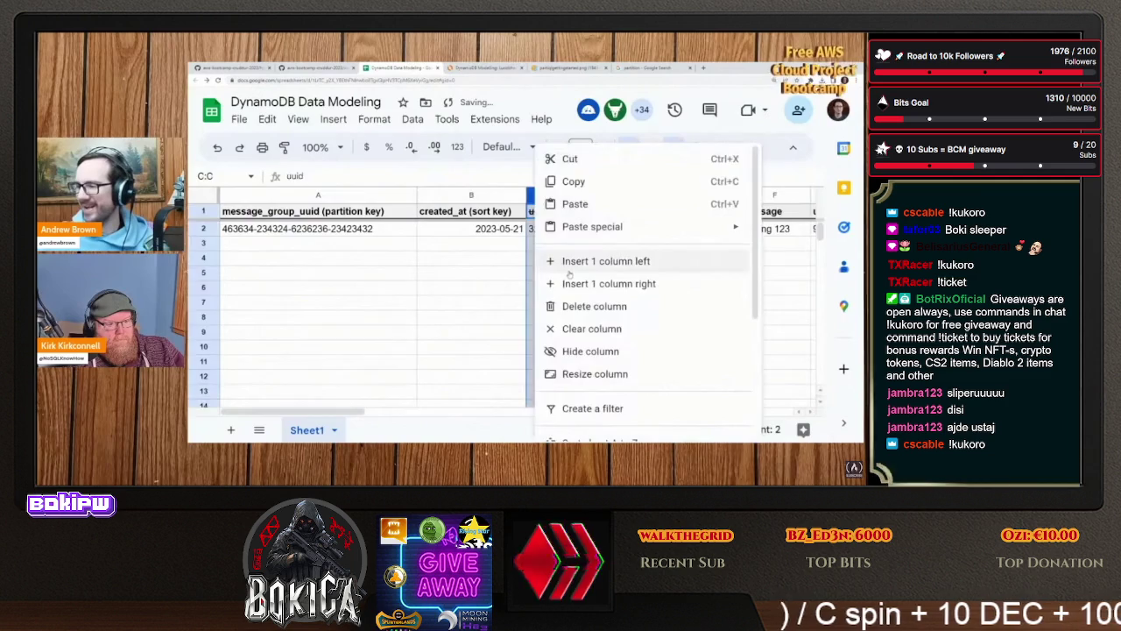
pyautogui.click(603, 261)
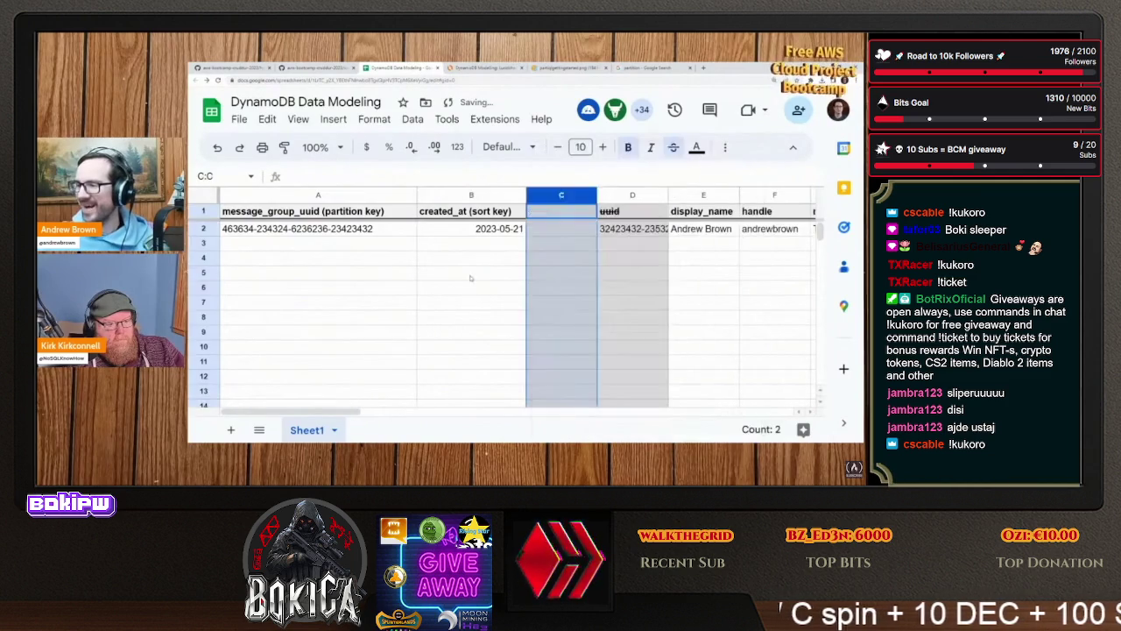
# Step: Head the new column C 'data' and remove the header's strikethrough
pyautogui.click(552, 210)
pyautogui.write('data')
pyautogui.press('Return')
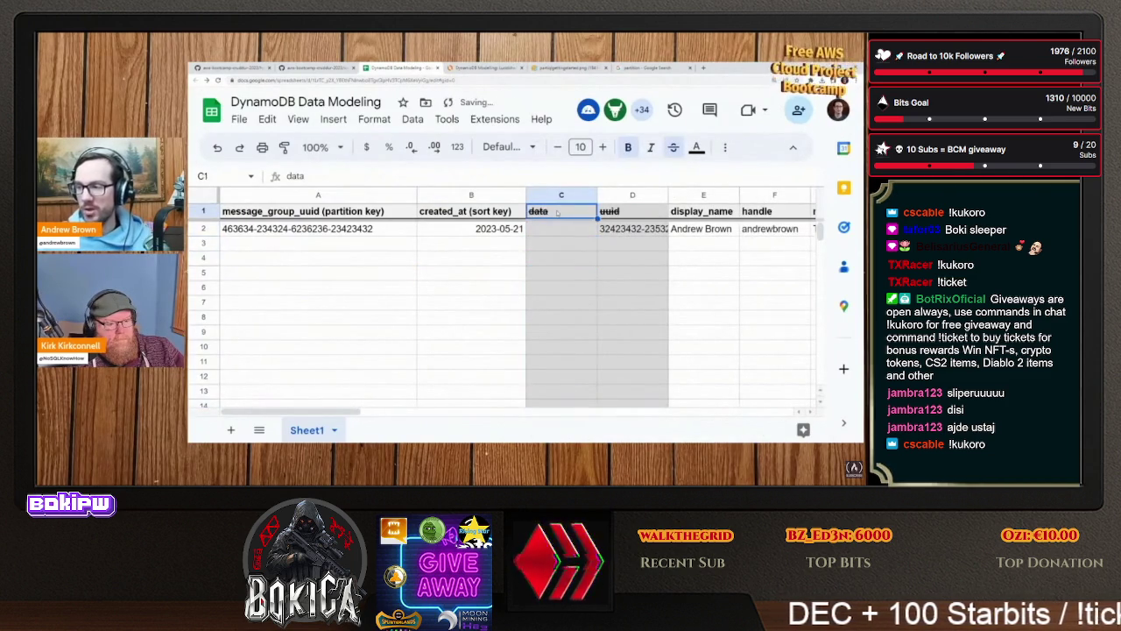
pyautogui.doubleClick(543, 212)
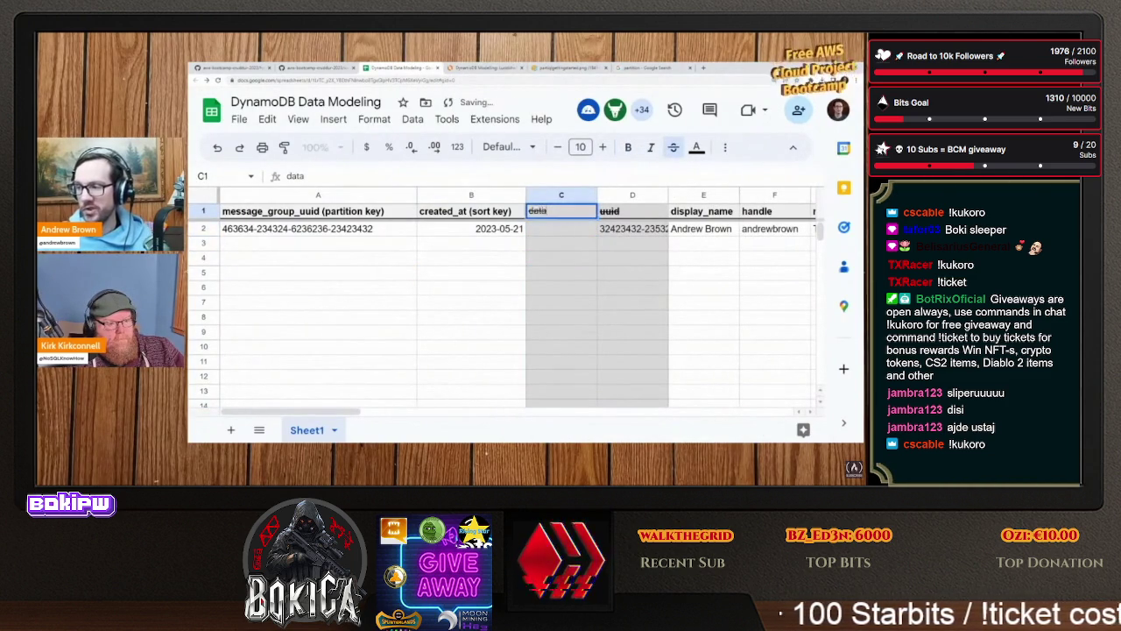
pyautogui.hotkey('ctrl', 'b')
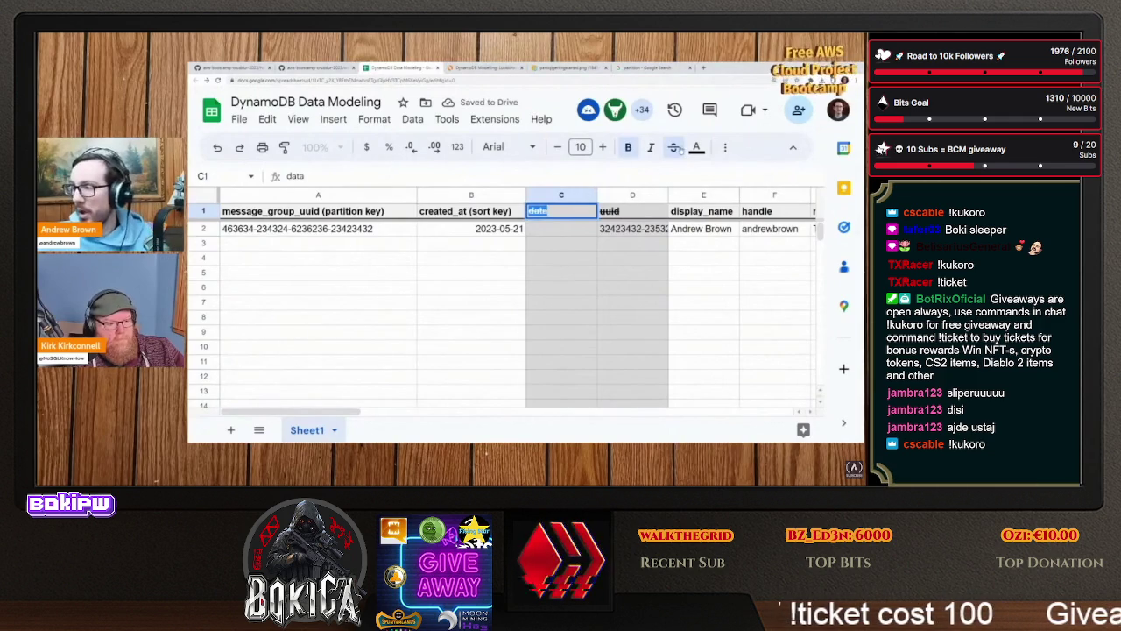
pyautogui.click(495, 276)
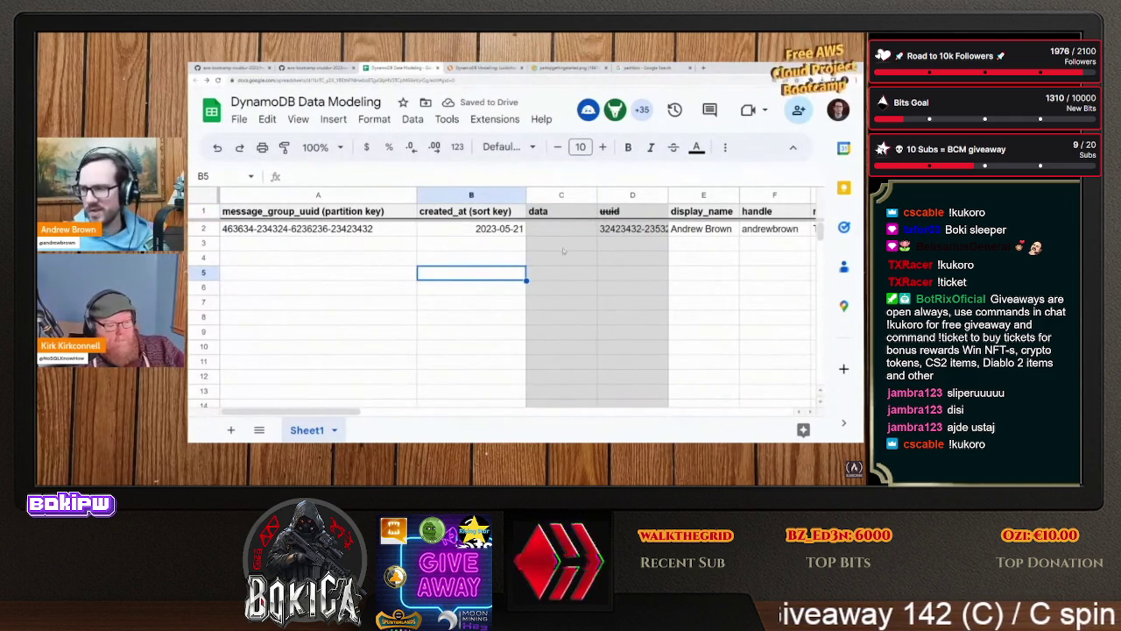
pyautogui.click(548, 196)
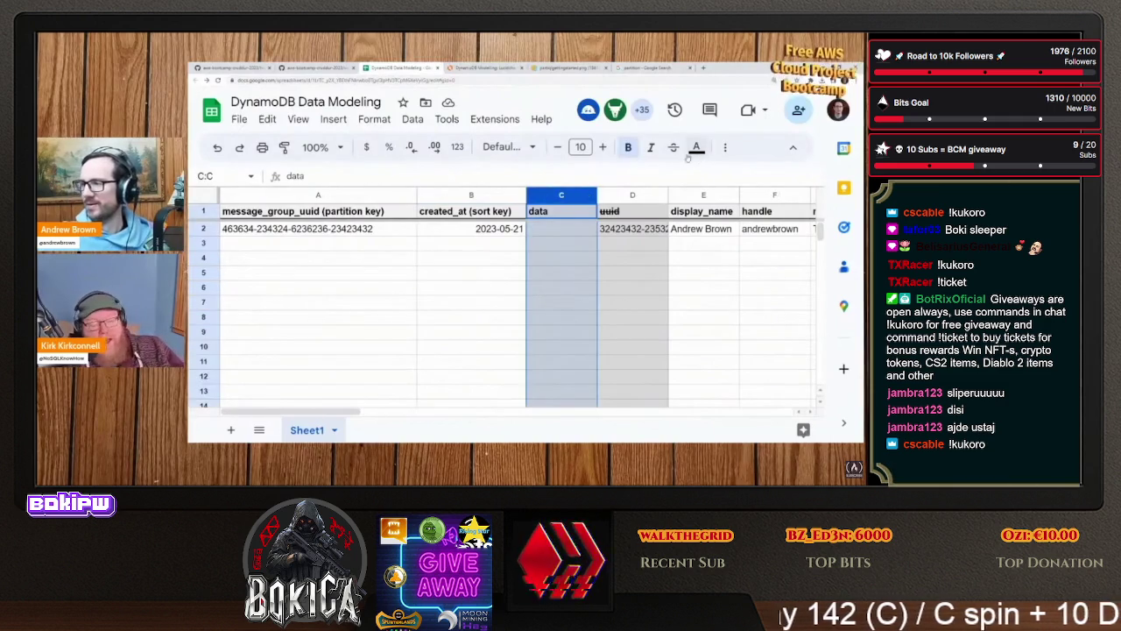
# Step: Clear the grey fill from column C and give the data header a light fill
pyautogui.hotkey('ctrl', '-')
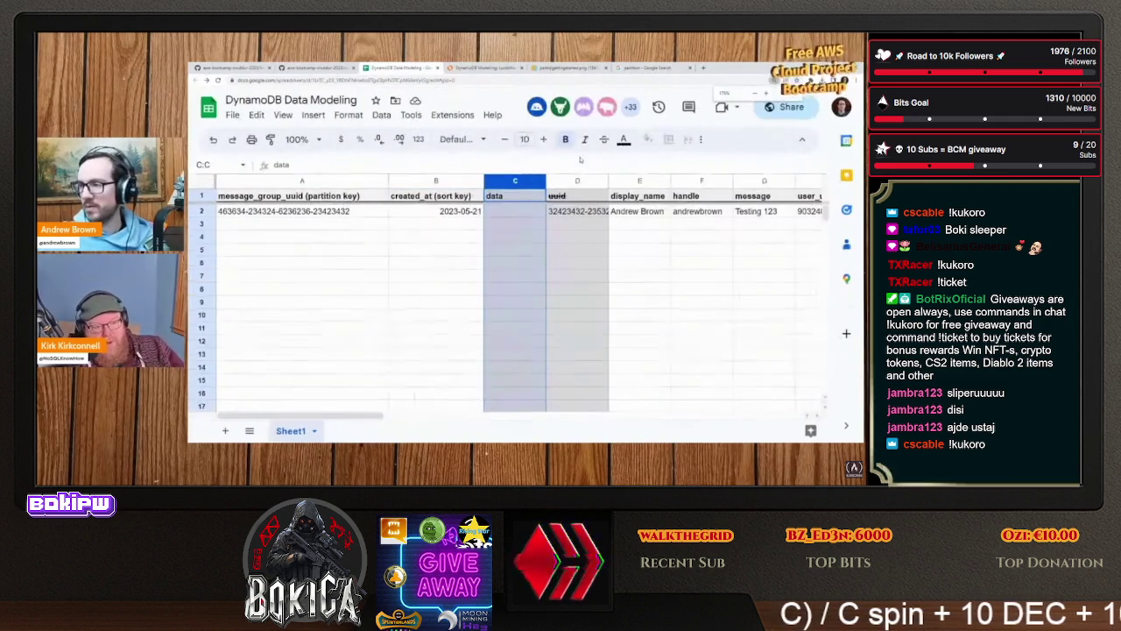
pyautogui.click(647, 139)
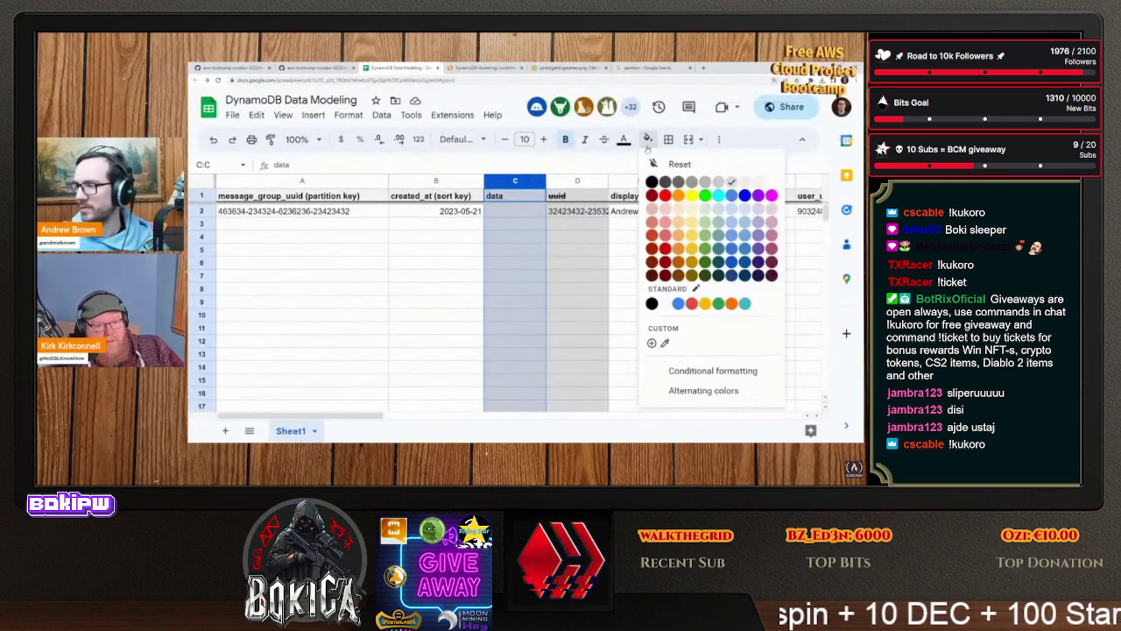
pyautogui.click(524, 222)
pyautogui.click(521, 196)
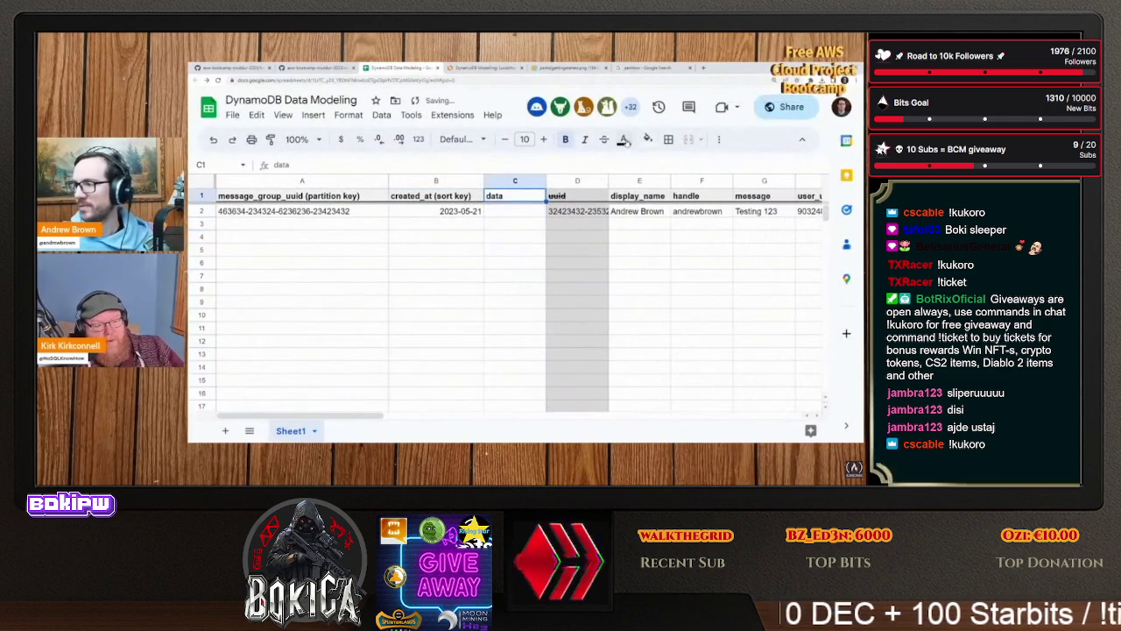
pyautogui.click(647, 138)
pyautogui.click(739, 183)
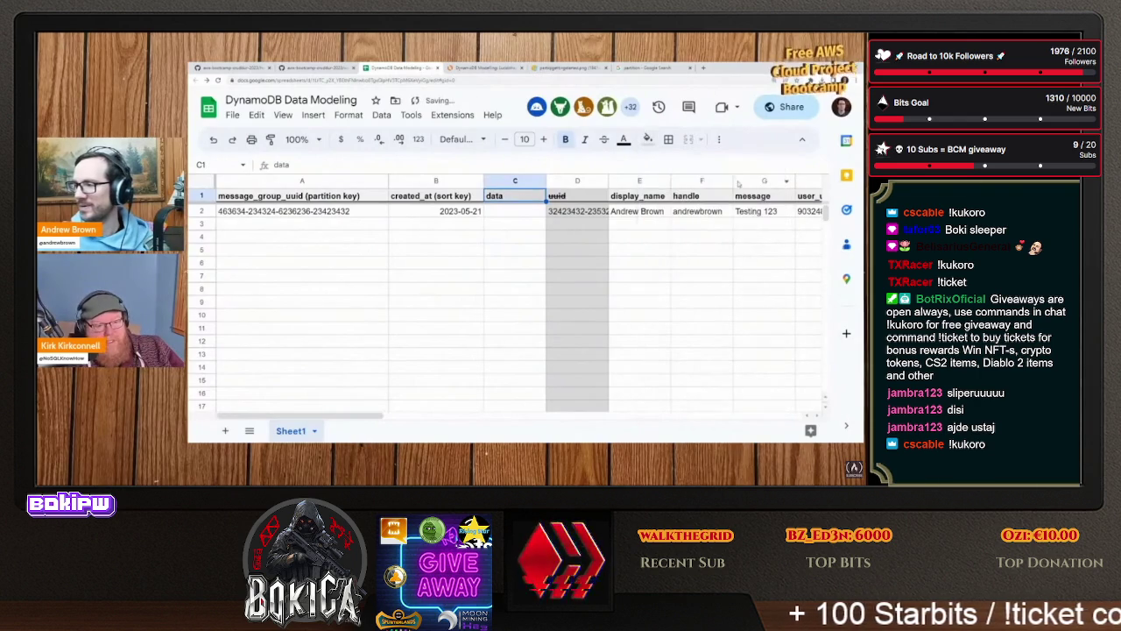
pyautogui.click(700, 262)
# Step: Retype the column C header until it reads 'data (dump key)'
pyautogui.click(499, 195)
pyautogui.doubleClick(499, 195)
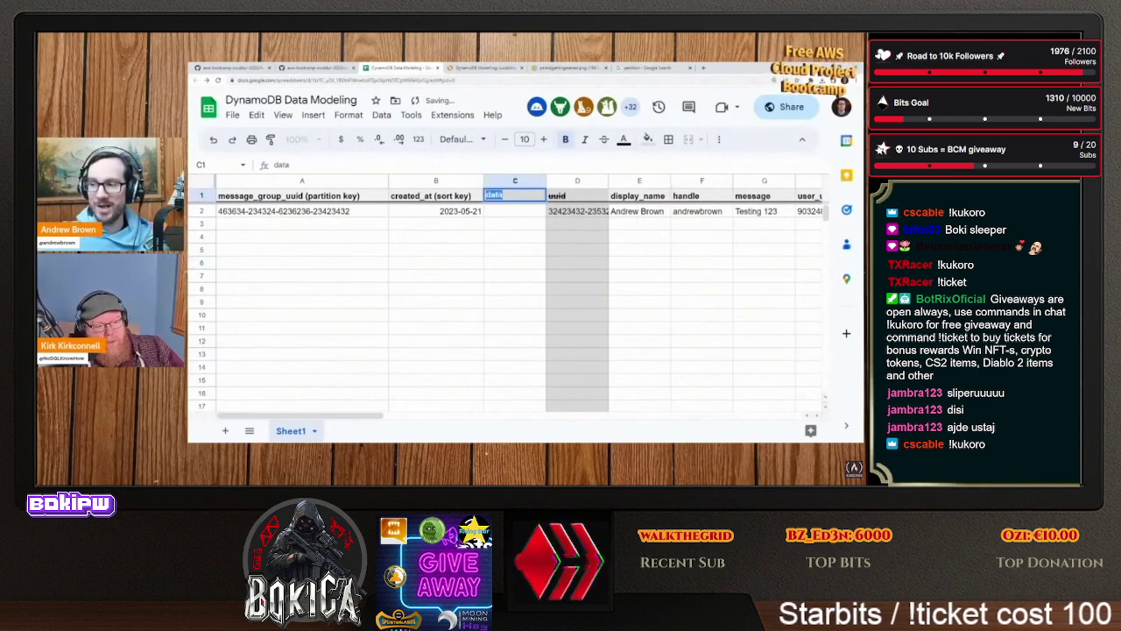
pyautogui.write('ump')
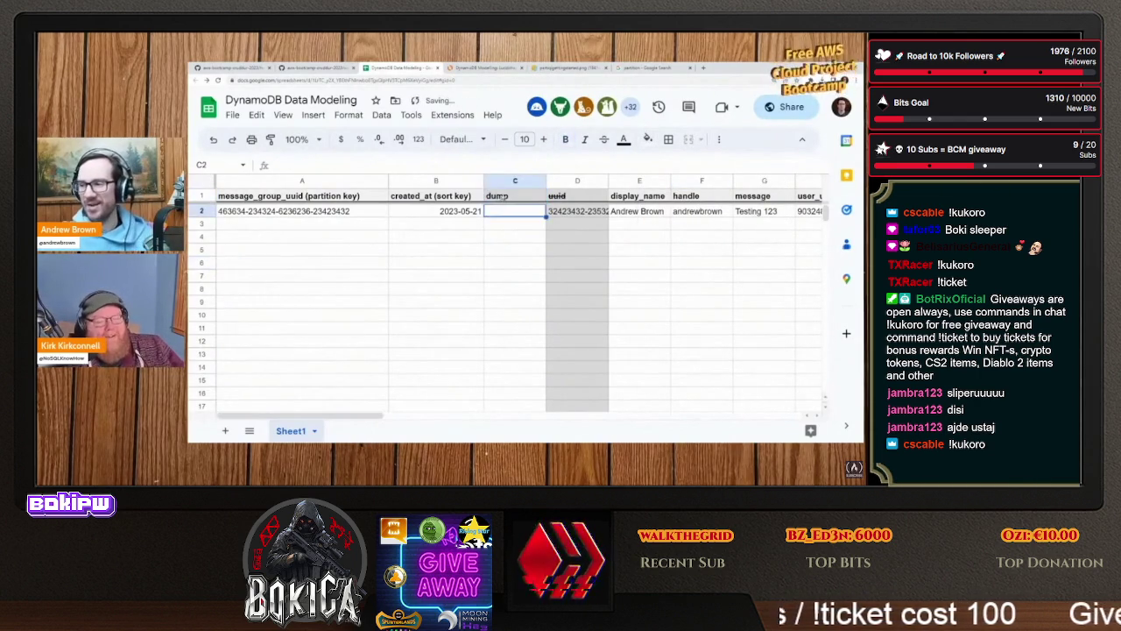
pyautogui.write(' key')
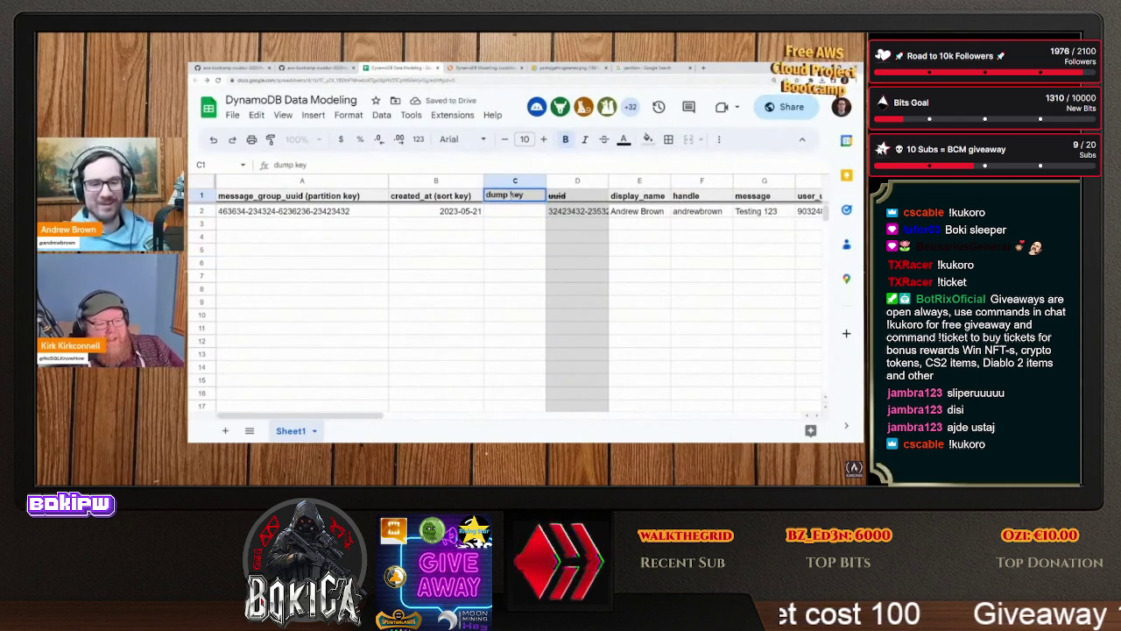
pyautogui.press('Return')
pyautogui.click(506, 197)
pyautogui.doubleClick(506, 196)
pyautogui.write('dk')
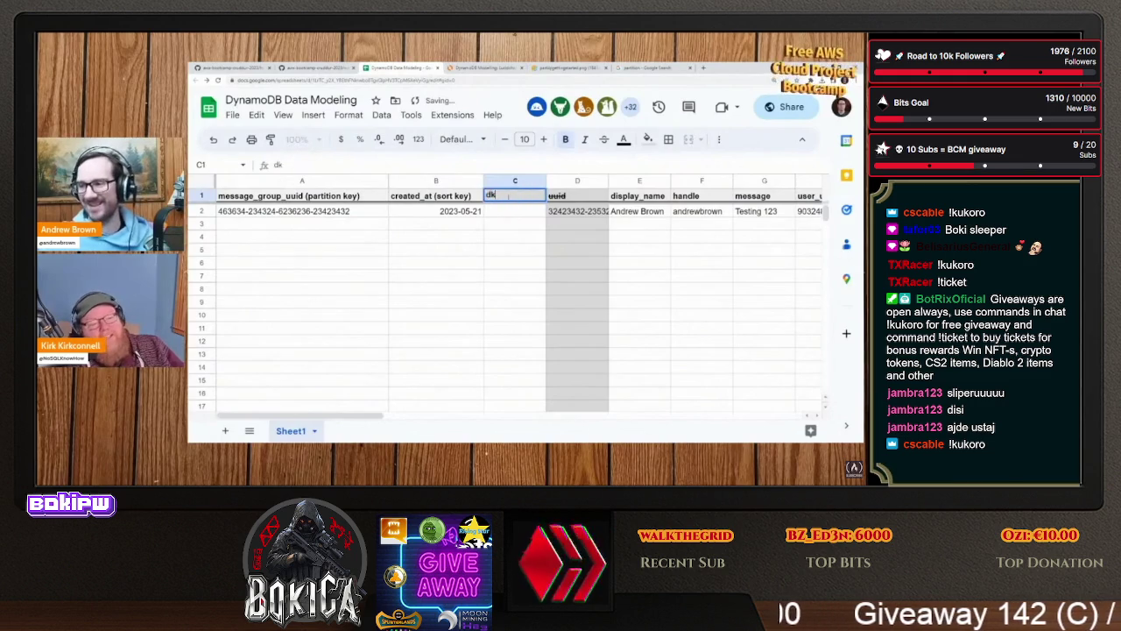
pyautogui.moveTo(515, 223); pyautogui.dragTo(516, 236)
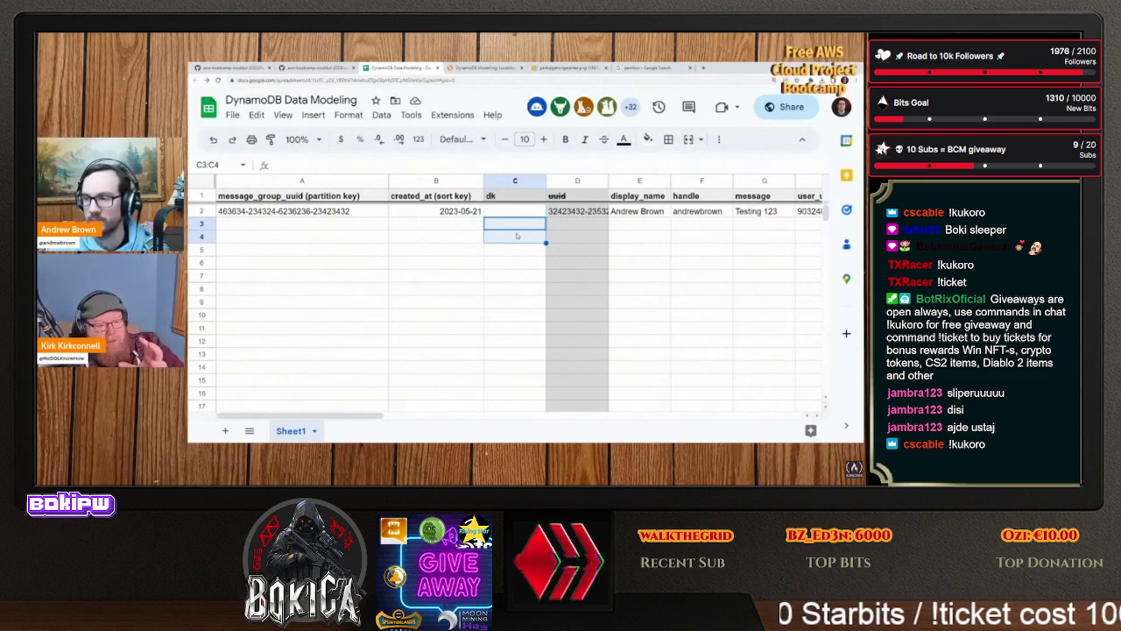
pyautogui.doubleClick(496, 195)
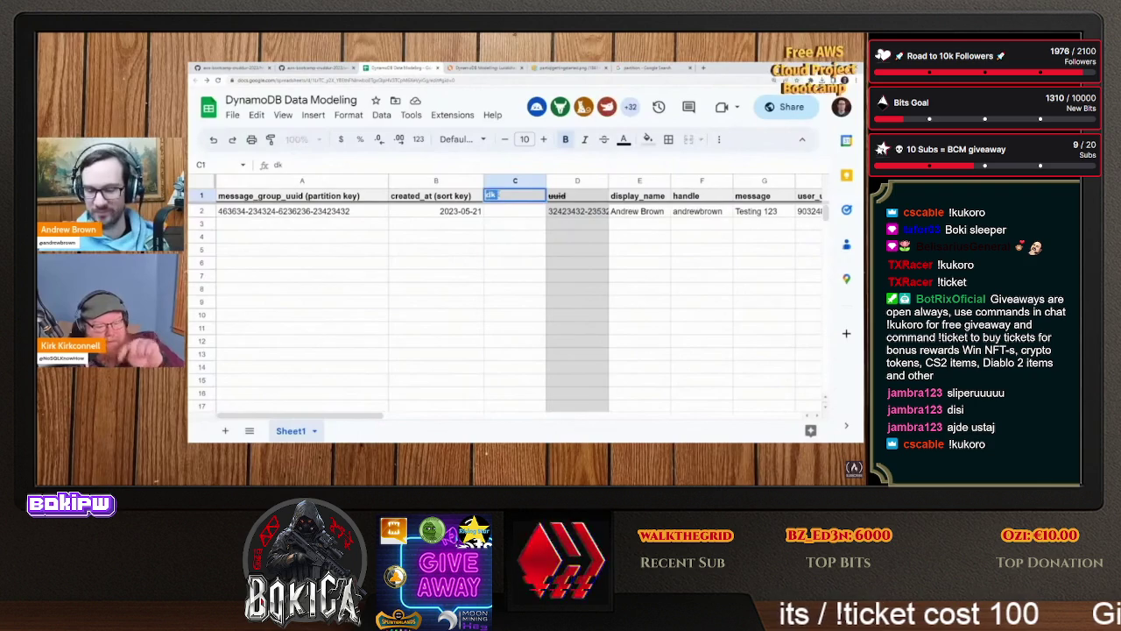
pyautogui.write('y)')
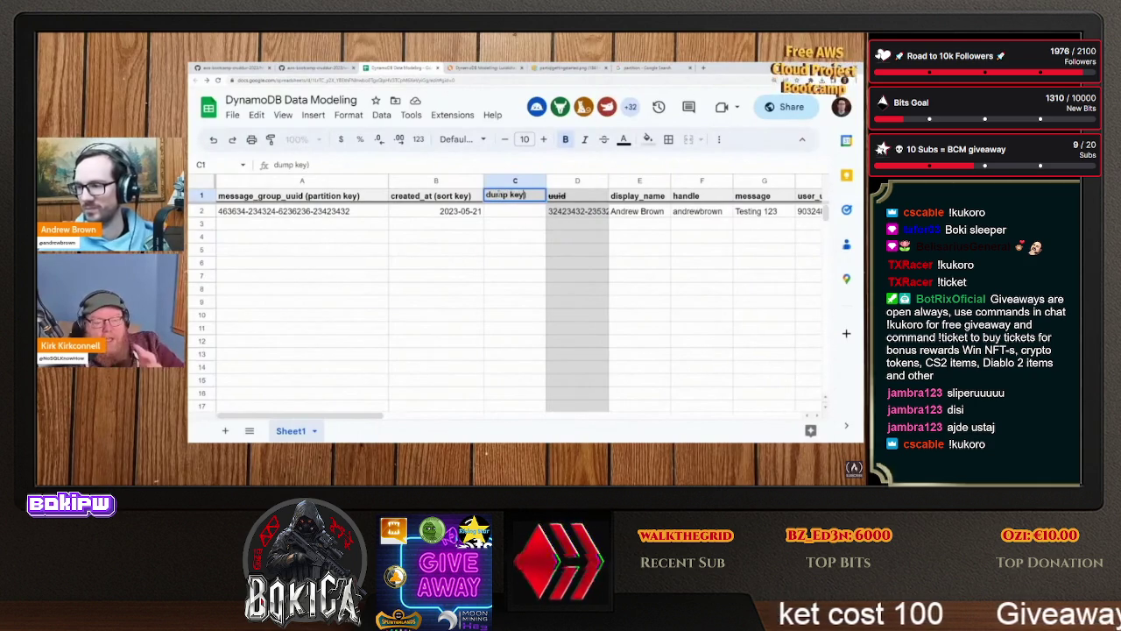
pyautogui.write('ata (')
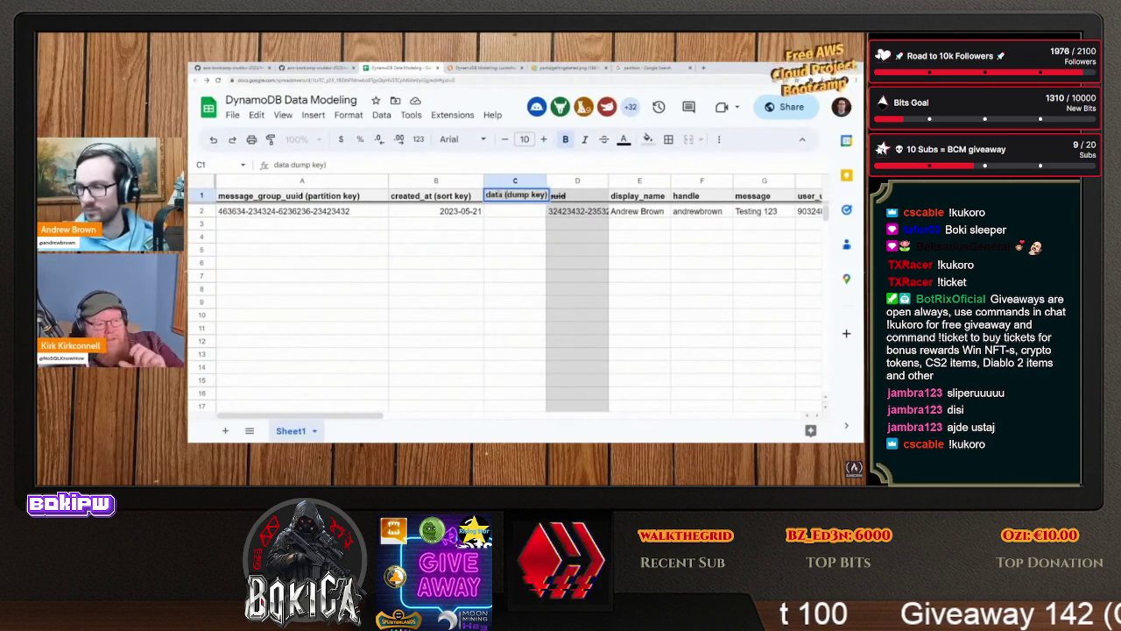
pyautogui.click(527, 250)
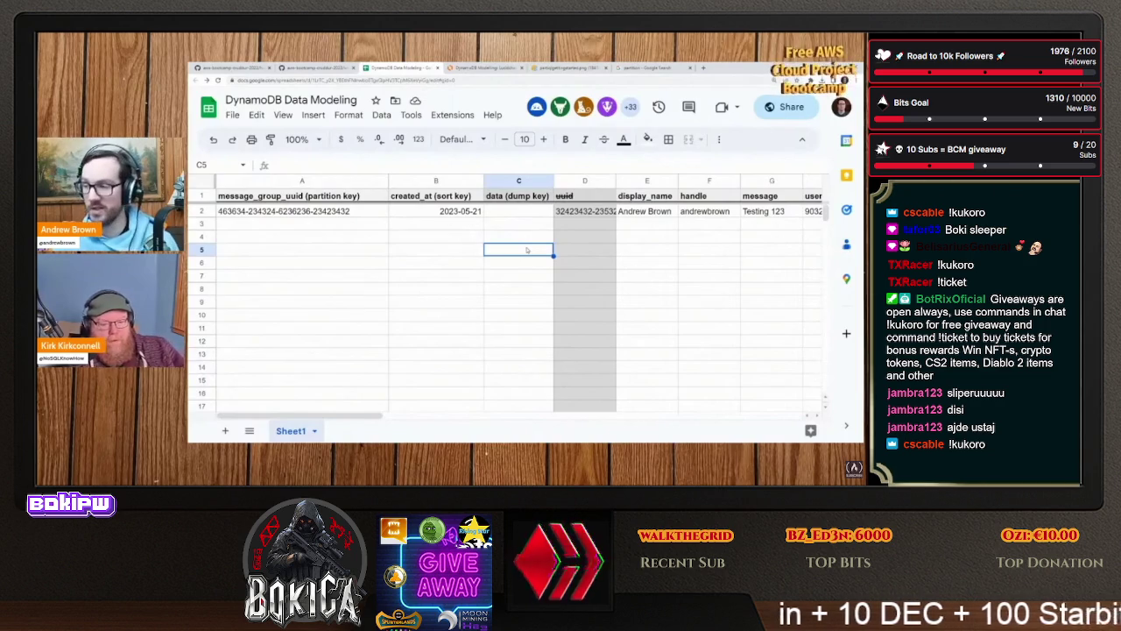
pyautogui.click(672, 198)
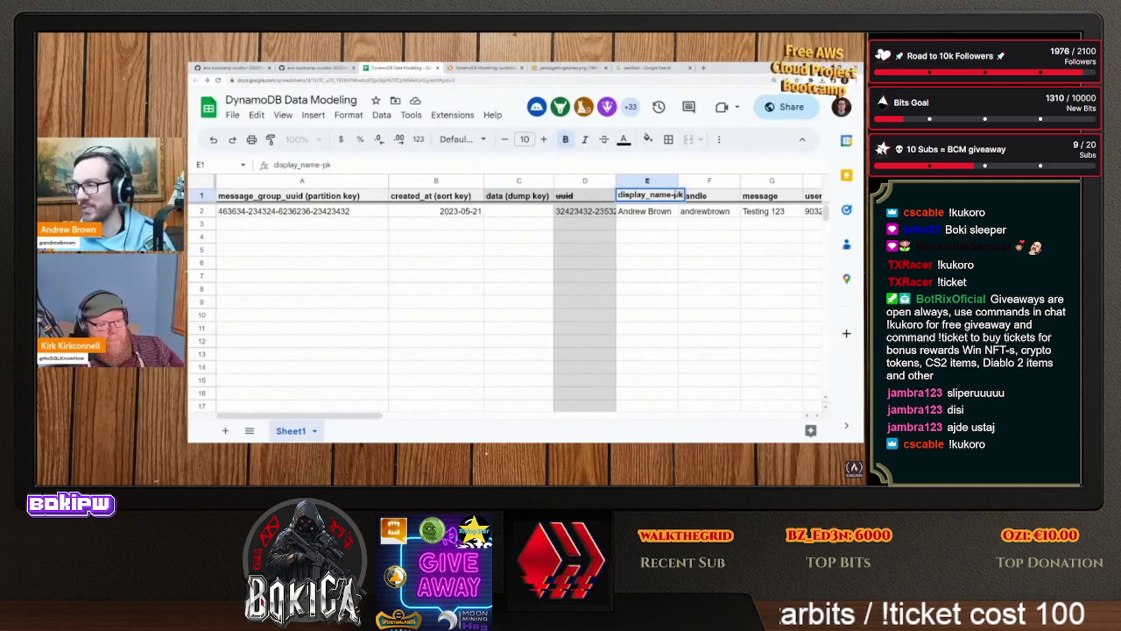
pyautogui.press('BackSpace')
pyautogui.press('BackSpace')
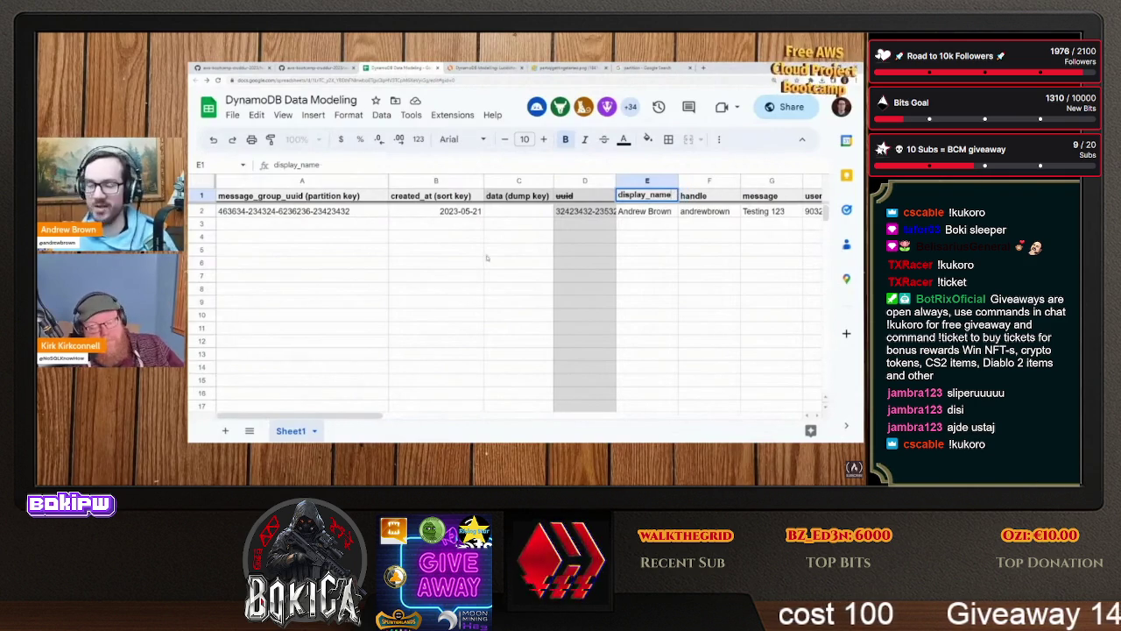
pyautogui.moveTo(488, 252); pyautogui.dragTo(484, 251)
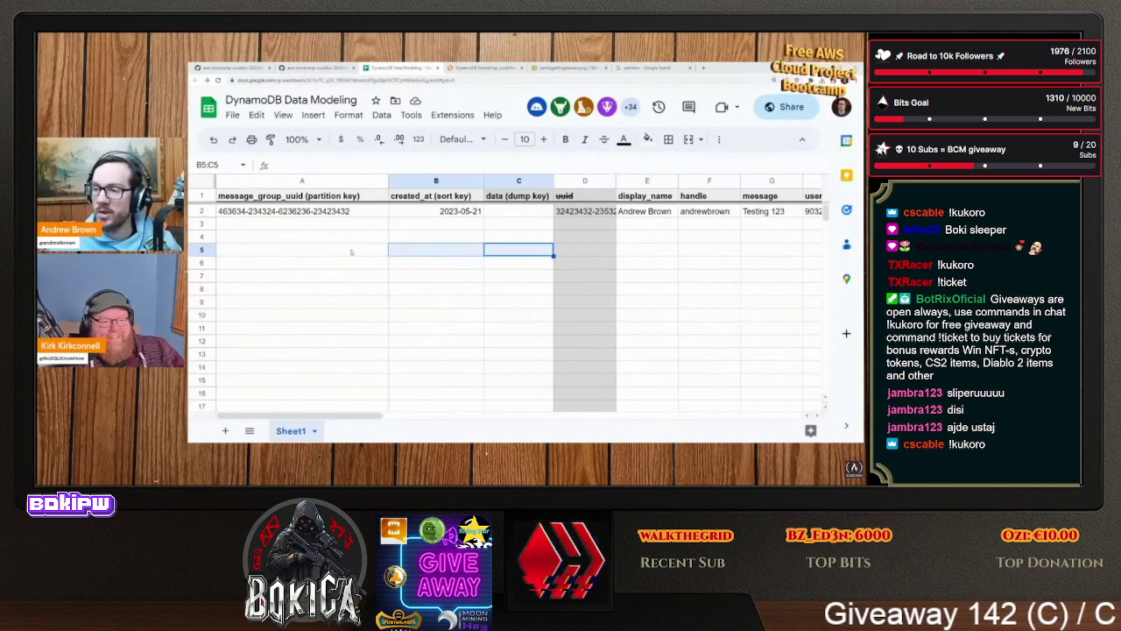
pyautogui.click(355, 214)
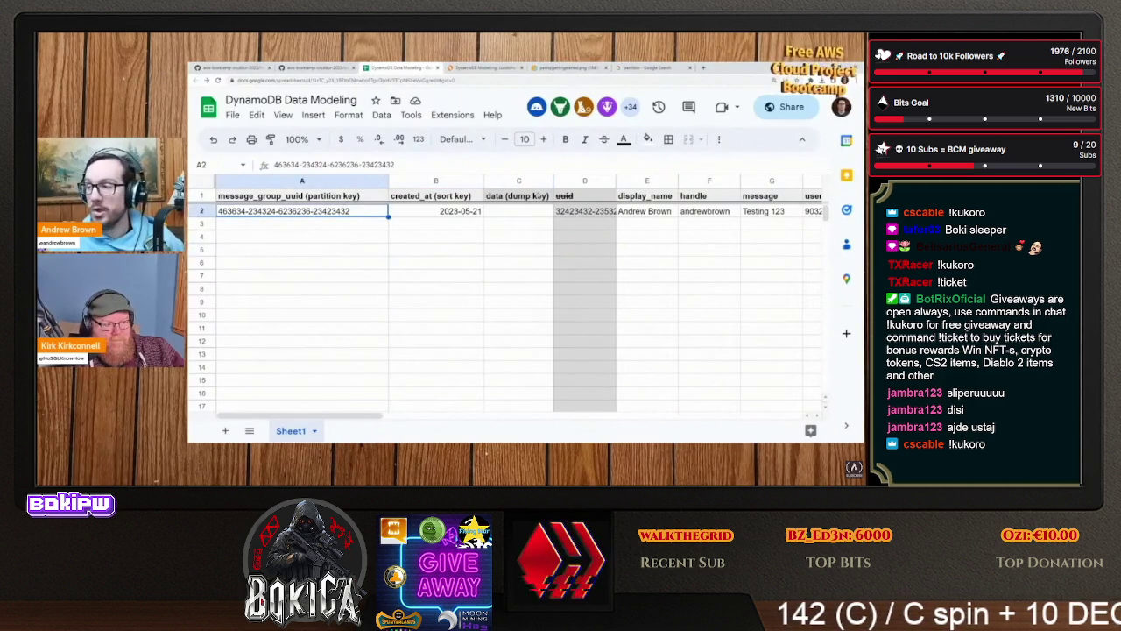
pyautogui.press('Right')
pyautogui.press('Right')
pyautogui.press('Right')
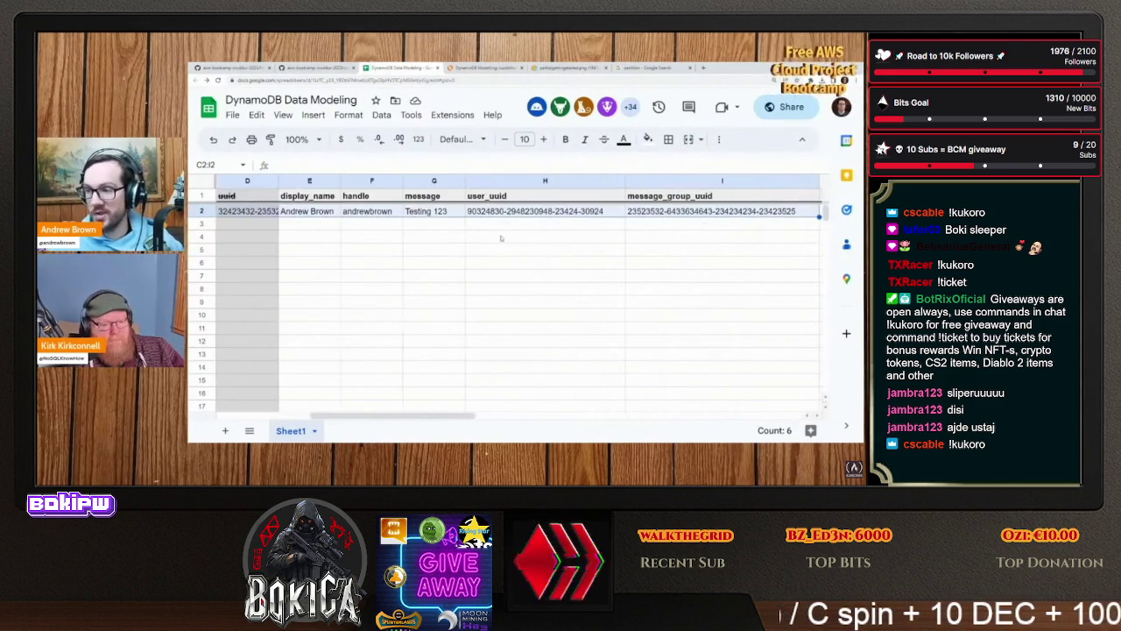
pyautogui.click(504, 237)
pyautogui.hscroll(-3, 428, 398)
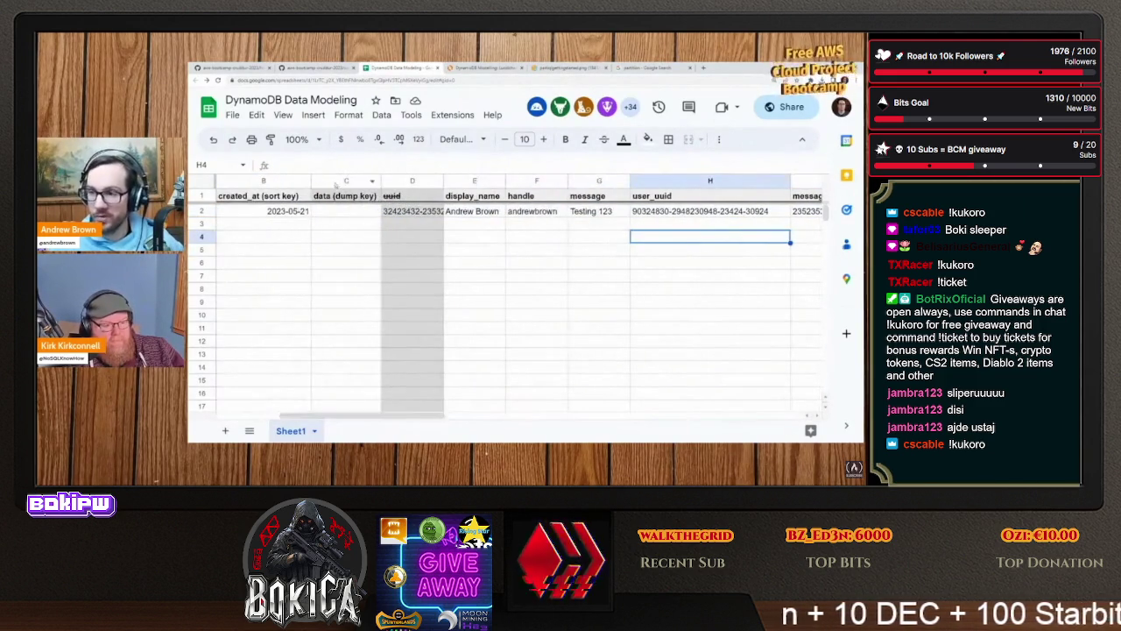
pyautogui.click(338, 181)
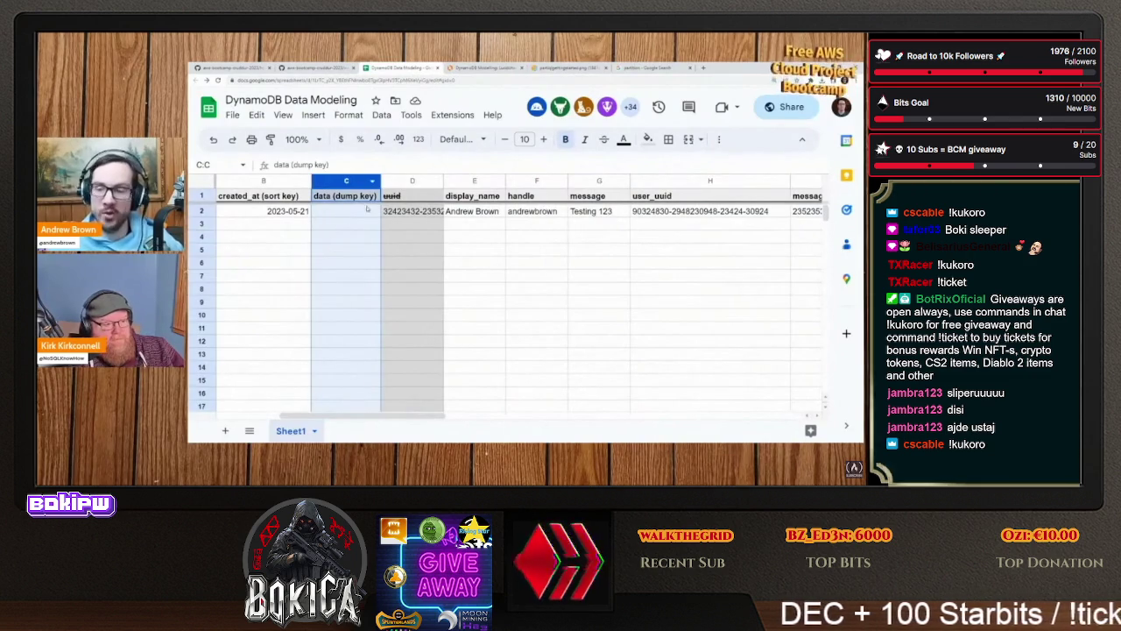
pyautogui.click(472, 196)
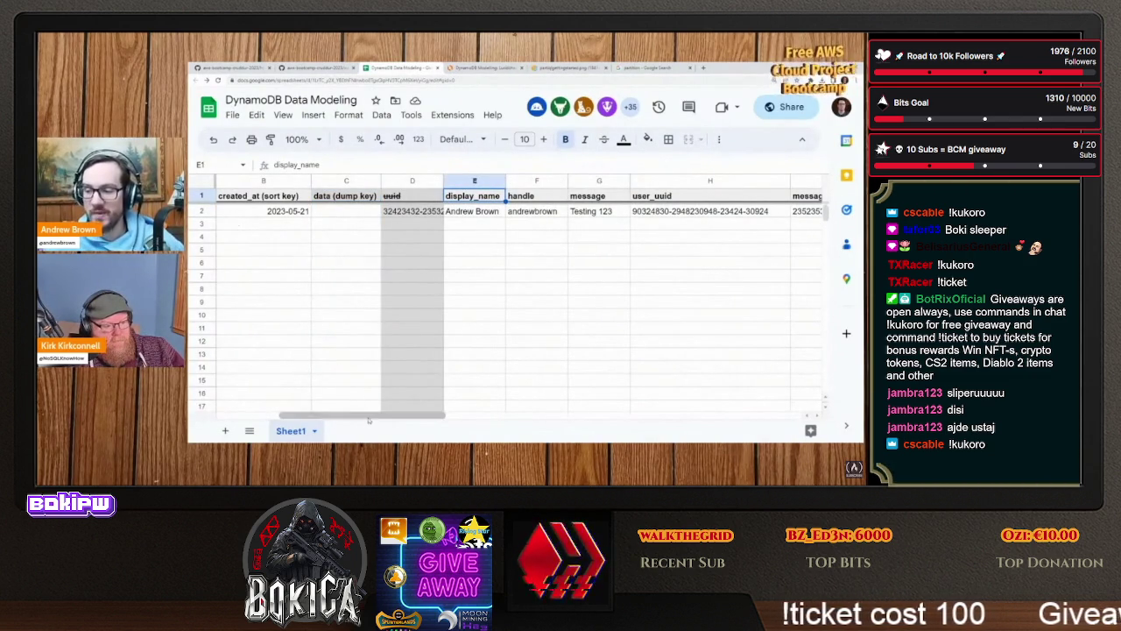
pyautogui.moveTo(369, 418); pyautogui.dragTo(285, 416)
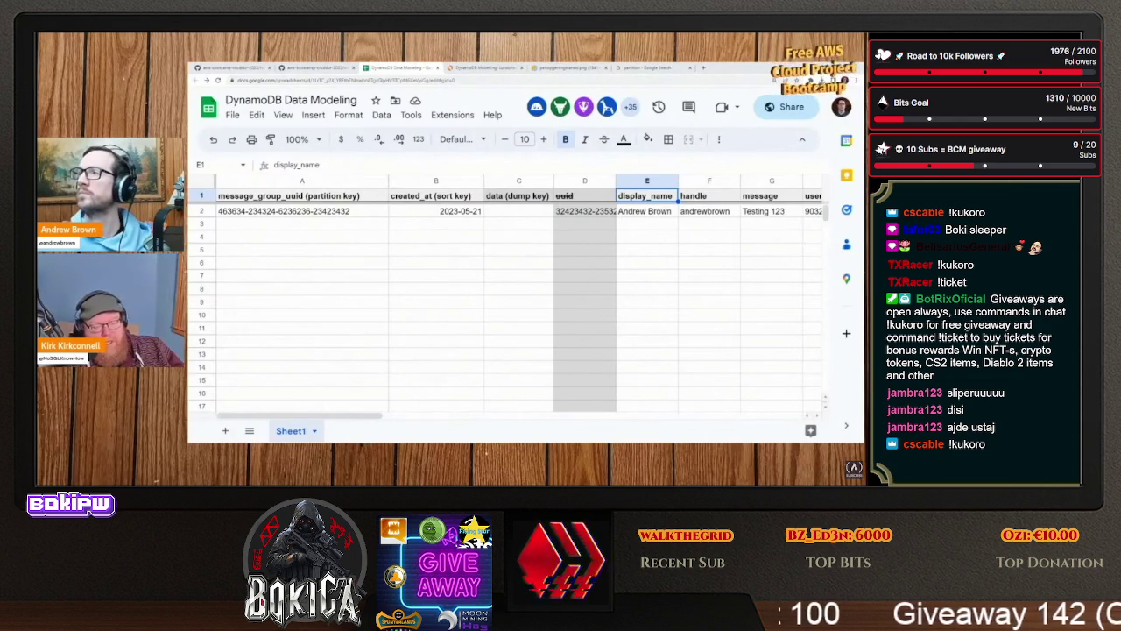
pyautogui.hotkey('alt', 'Tab')
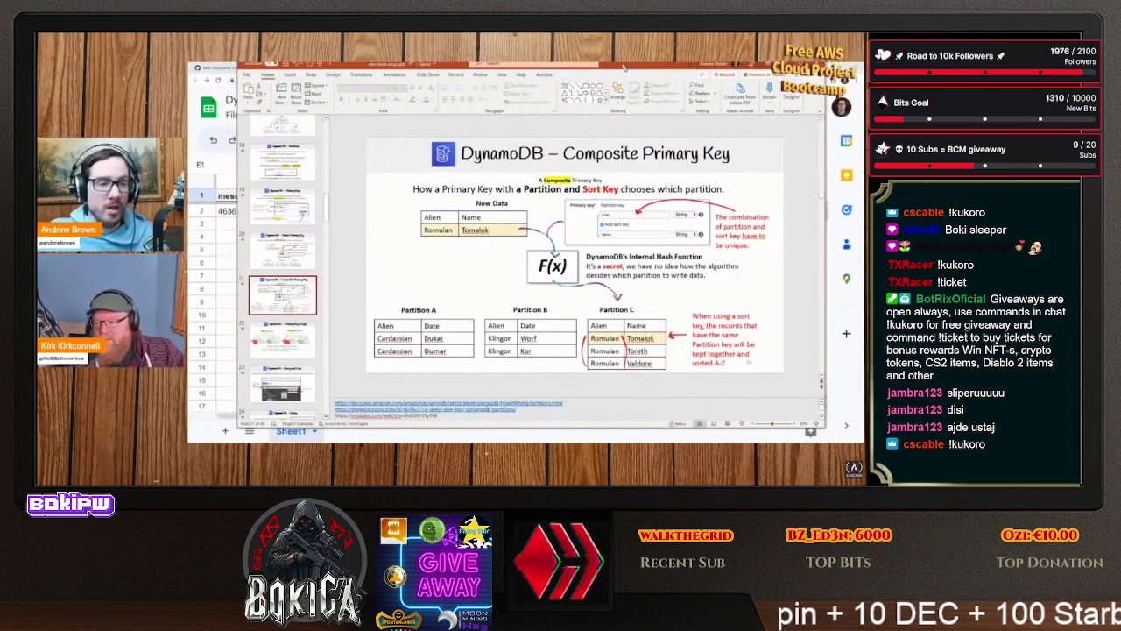
pyautogui.hotkey('alt', 'Tab')
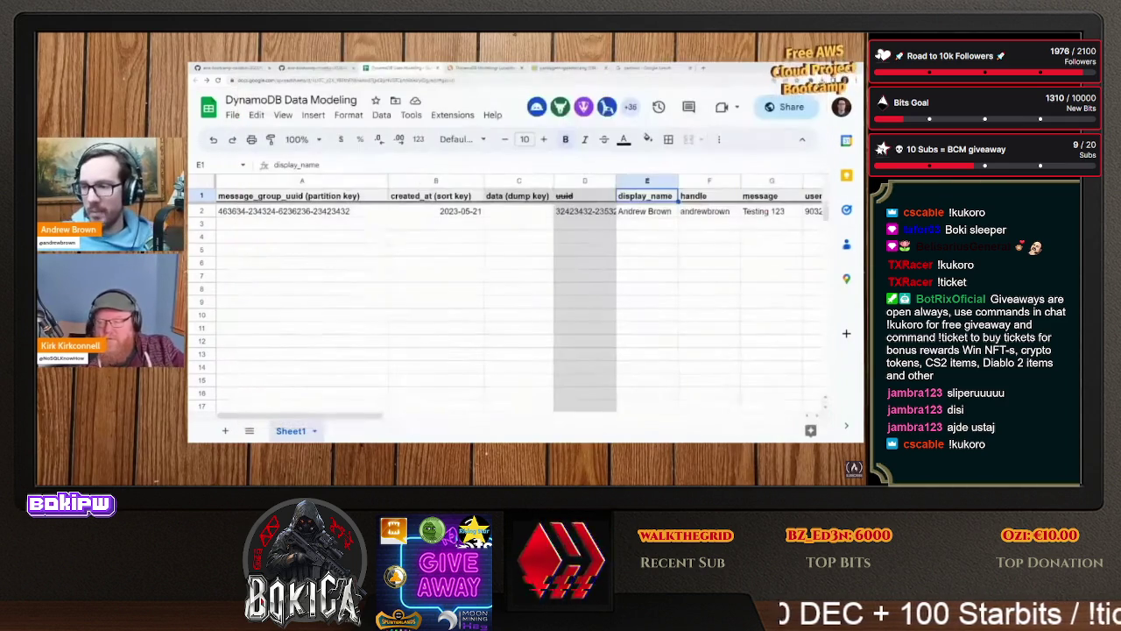
# Step: Jump to the partition key value in A2, then select the data (dump key) header text
pyautogui.press('Down')
pyautogui.press('Home')
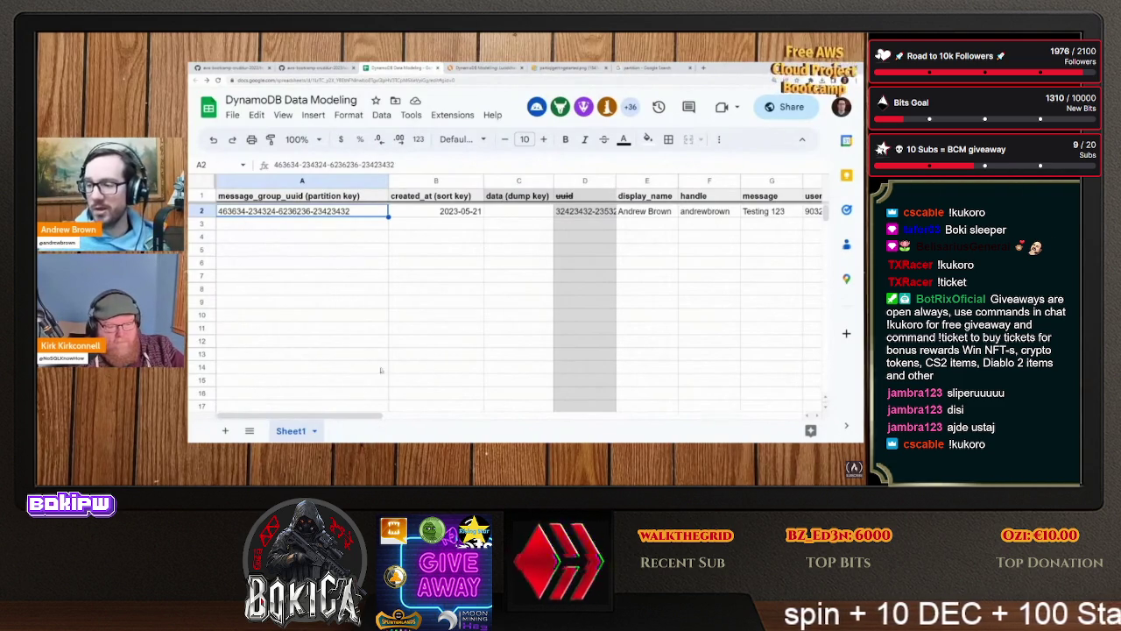
pyautogui.moveTo(376, 417); pyautogui.dragTo(469, 420)
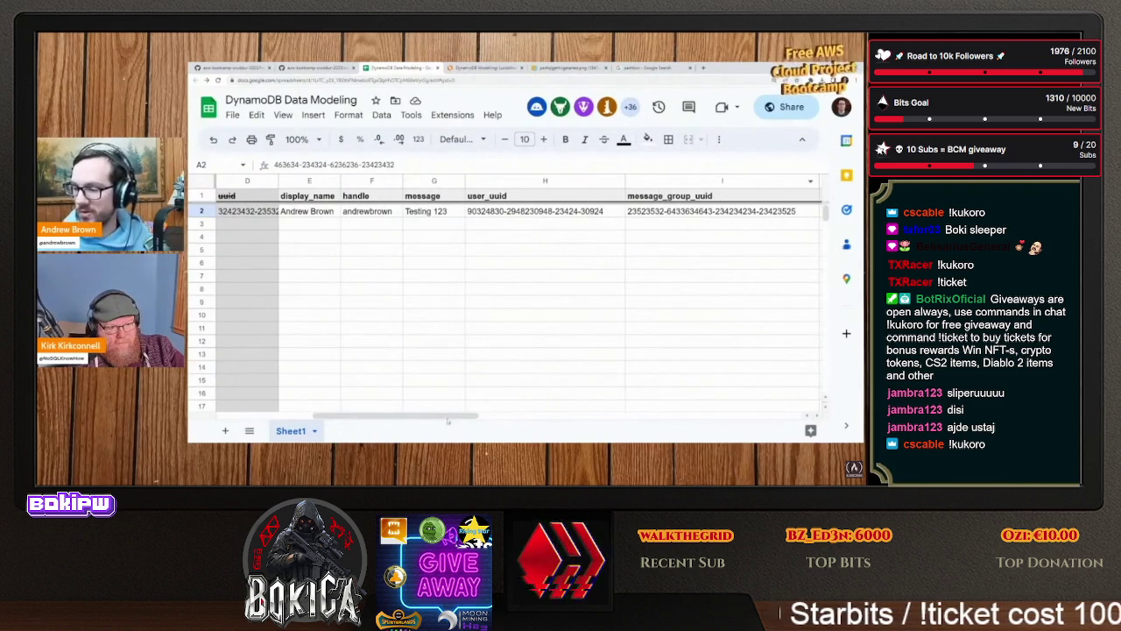
pyautogui.moveTo(382, 417); pyautogui.dragTo(285, 416)
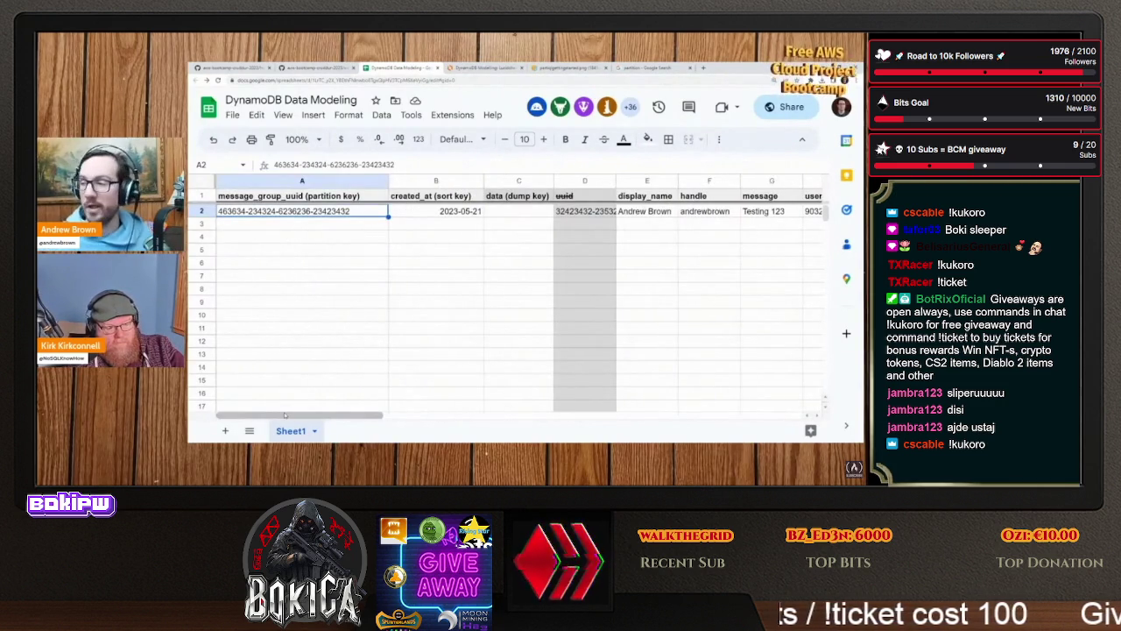
pyautogui.click(516, 196)
pyautogui.tripleClick(519, 194)
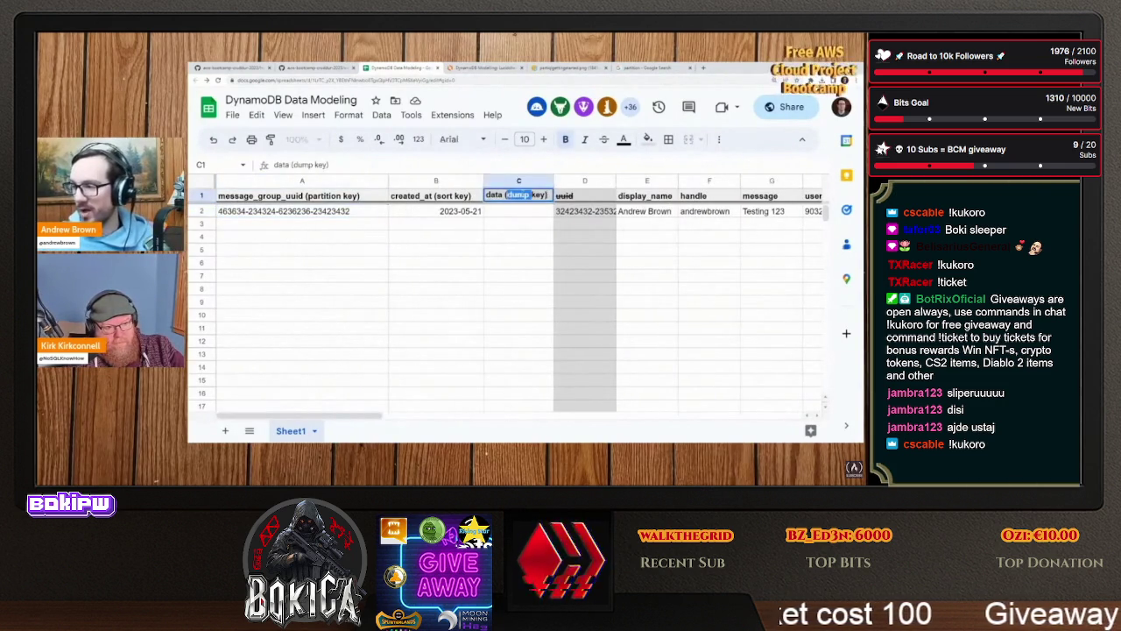
# Step: Fill the whole of column C with grey
pyautogui.click(521, 268)
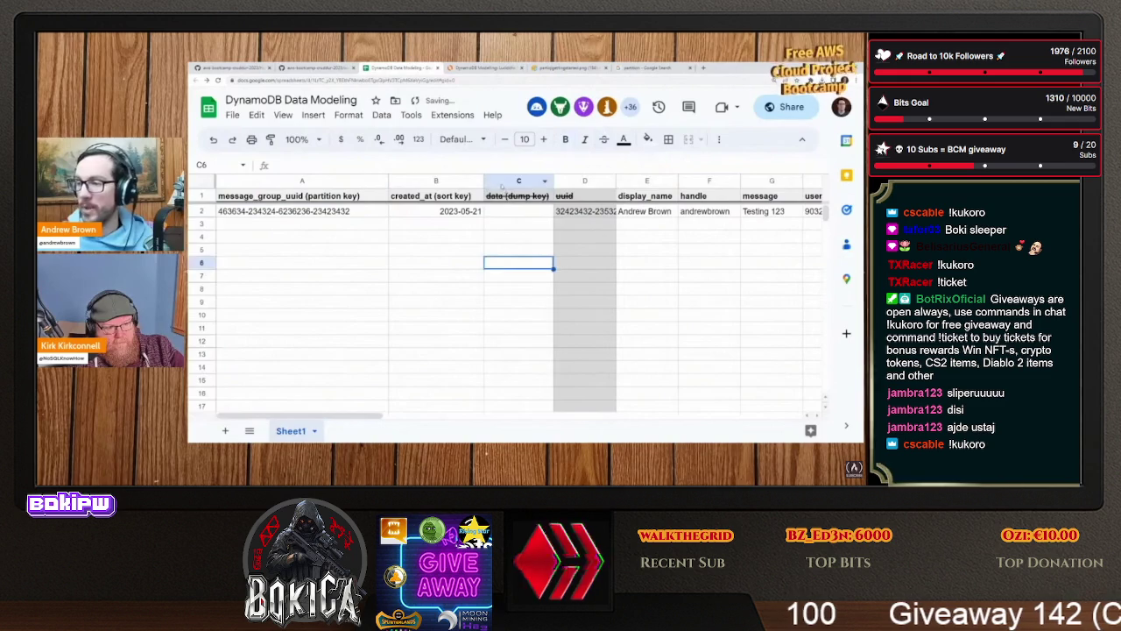
pyautogui.click(500, 180)
pyautogui.click(653, 143)
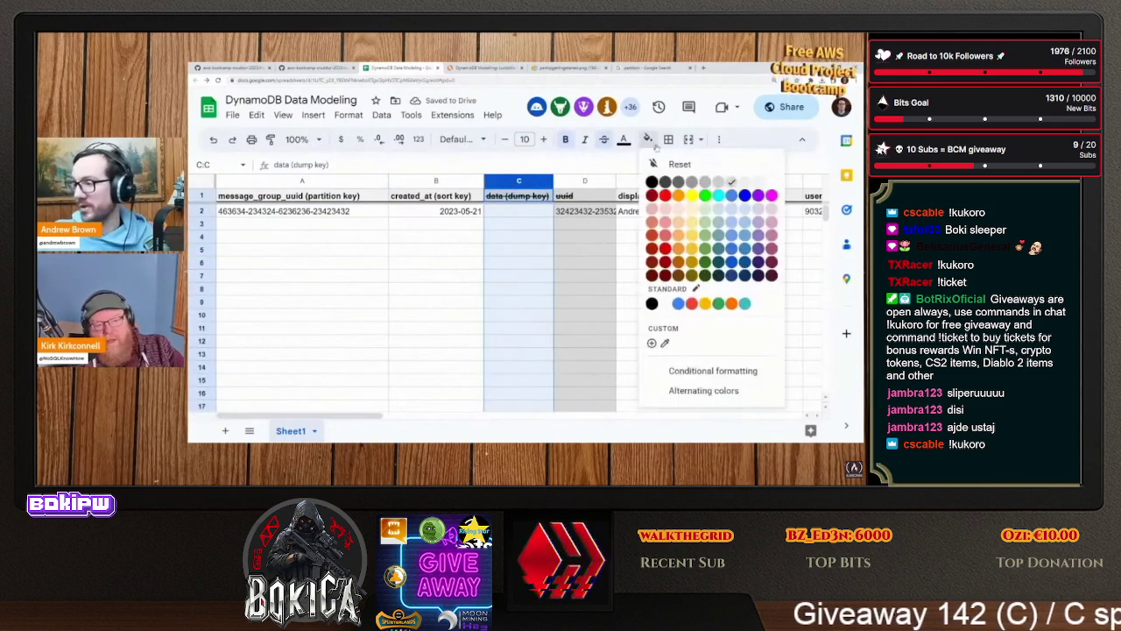
pyautogui.click(718, 182)
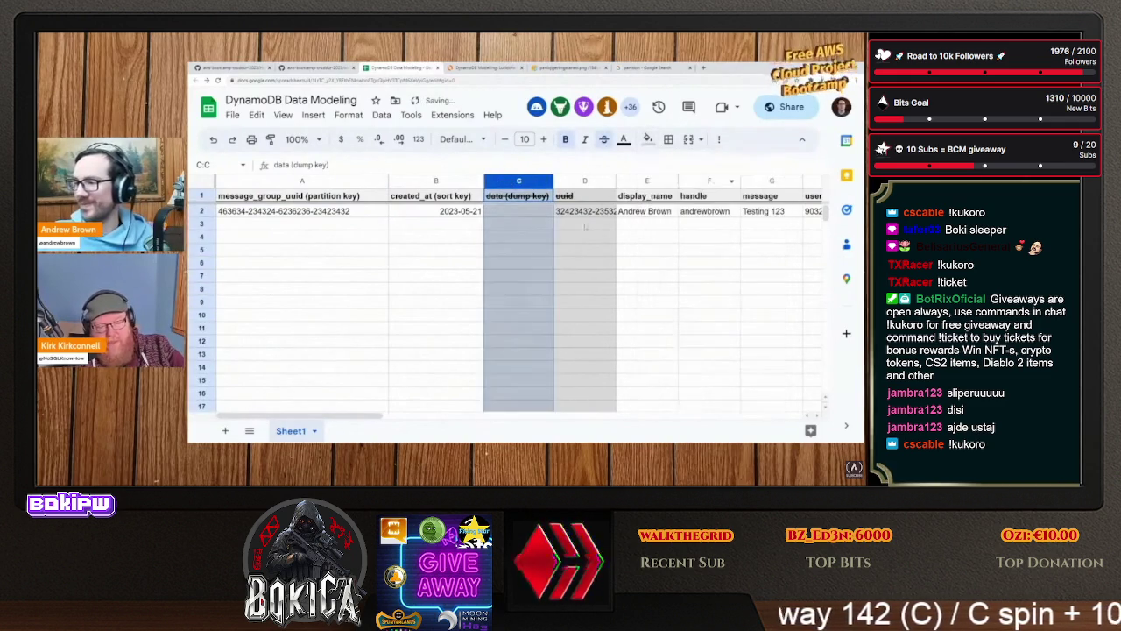
pyautogui.click(525, 238)
pyautogui.click(519, 180)
pyautogui.click(648, 139)
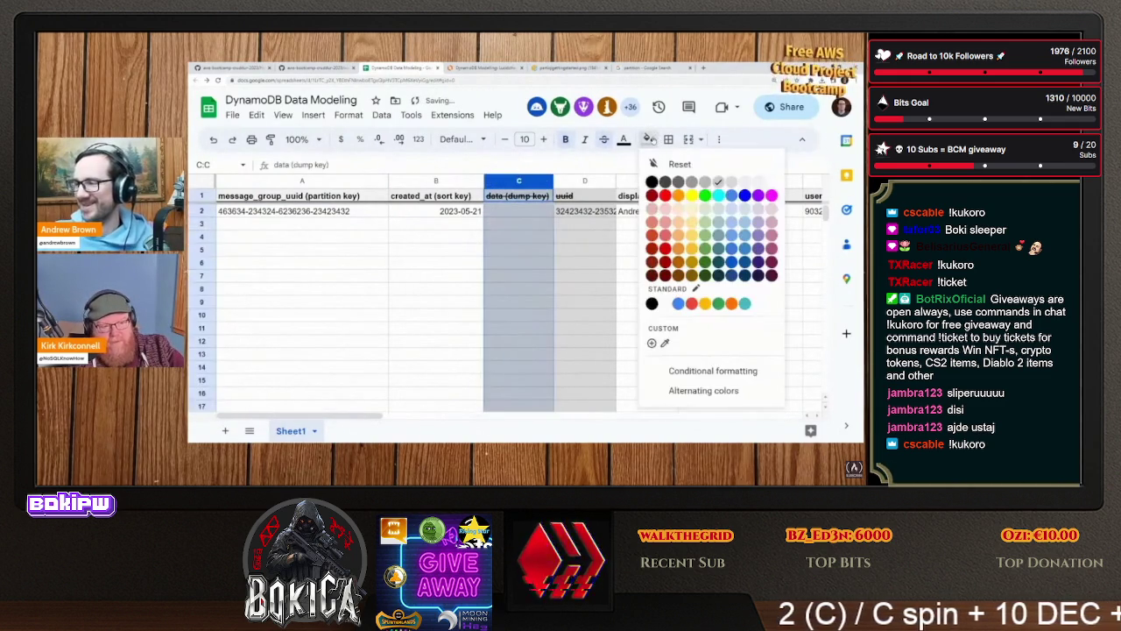
pyautogui.click(730, 182)
pyautogui.click(522, 263)
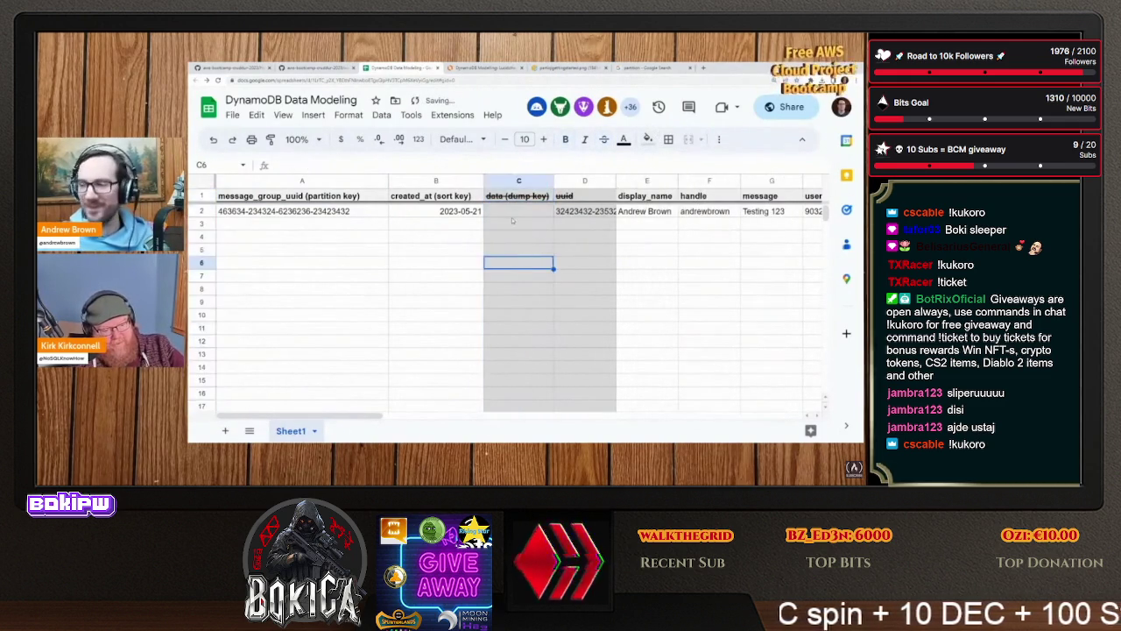
# Step: Replace 'dump' with 'date' so C1 reads data (date key), then open the Lucidchart diagram
pyautogui.click(525, 195)
pyautogui.doubleClick(521, 194)
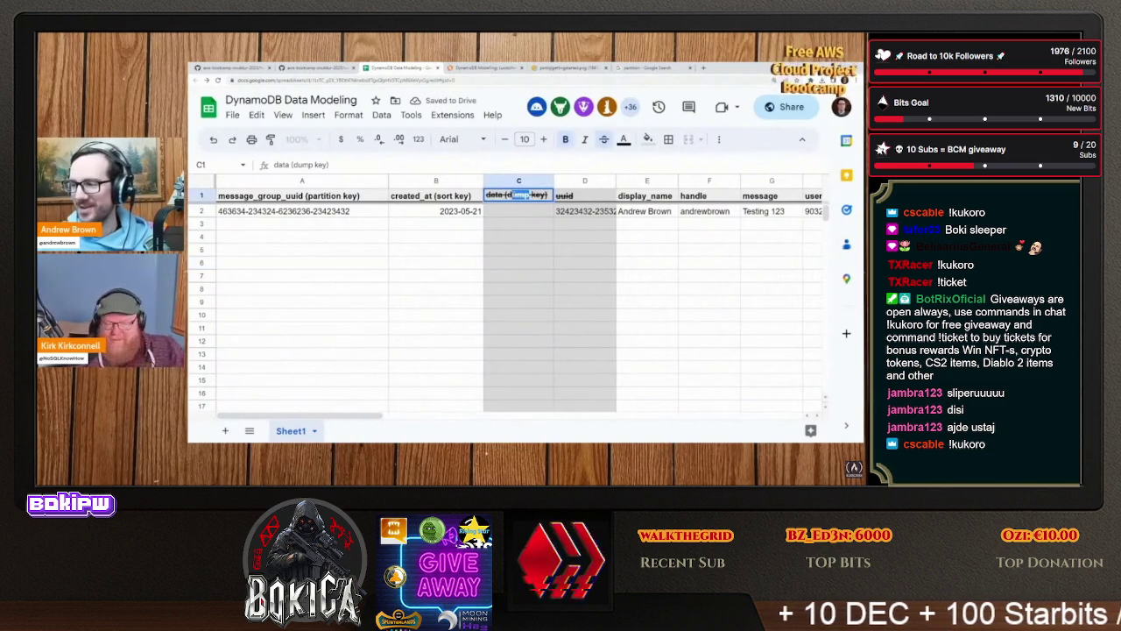
pyautogui.write('date')
pyautogui.click(526, 224)
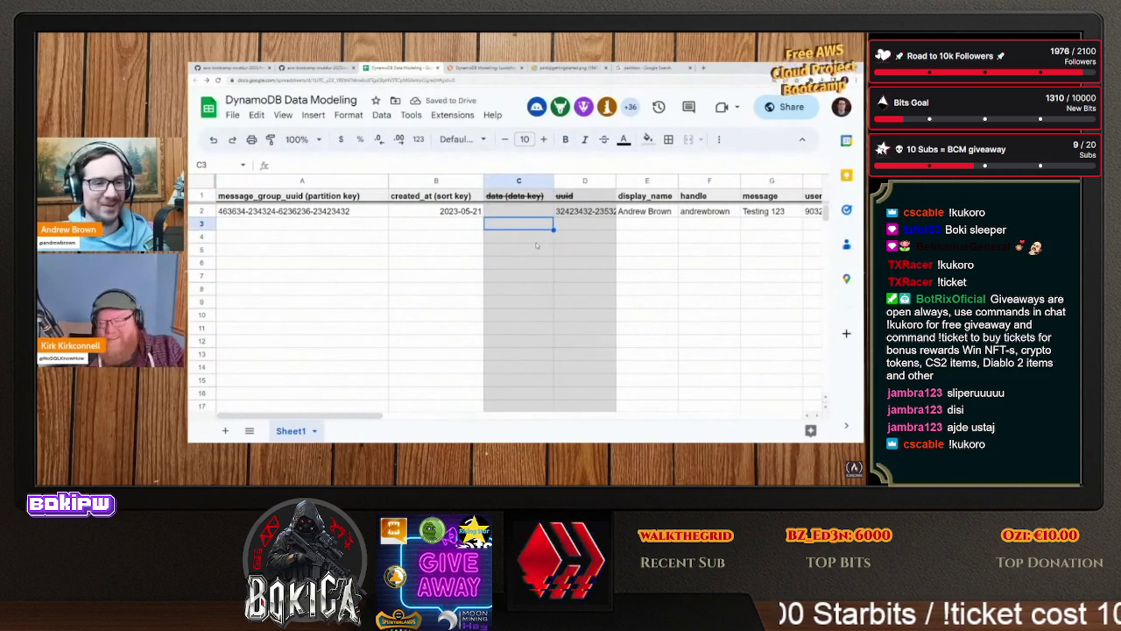
pyautogui.click(523, 289)
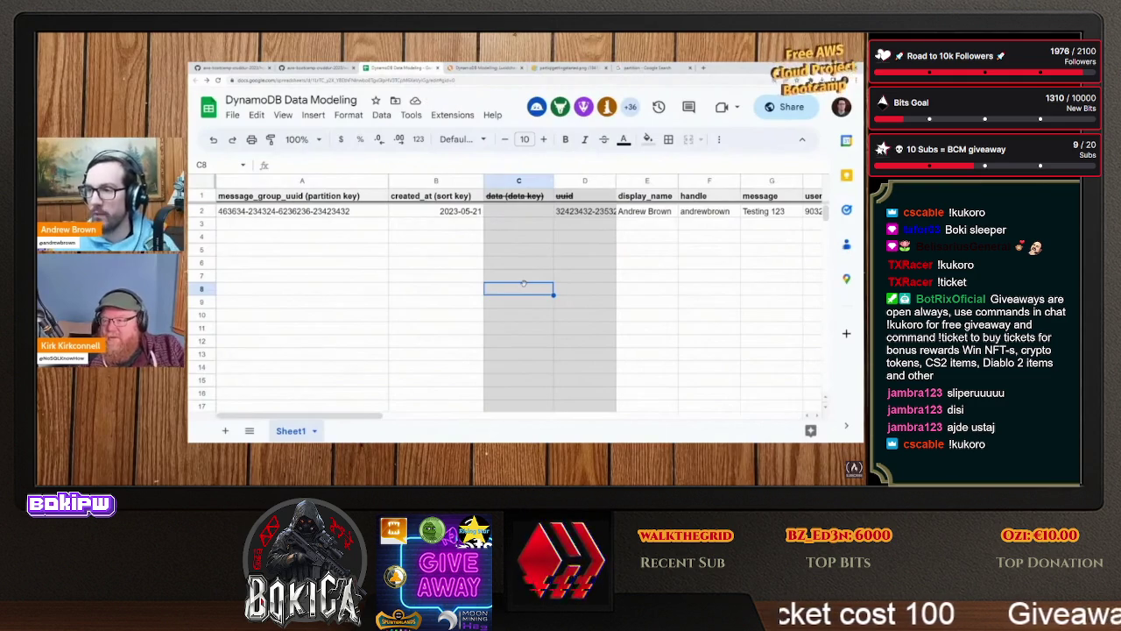
pyautogui.click(469, 69)
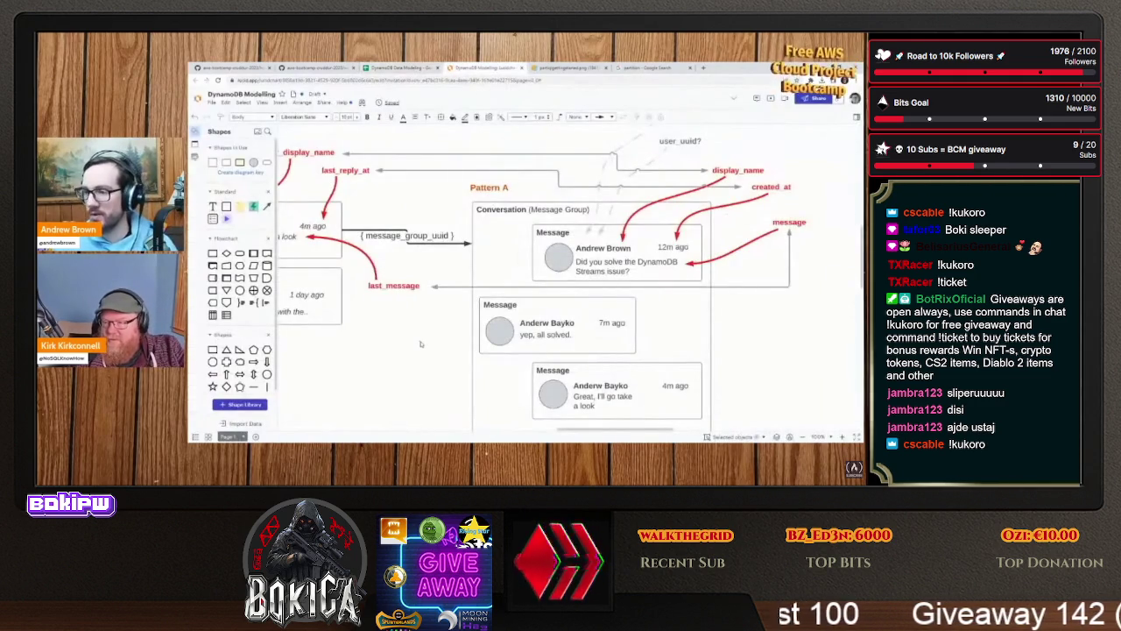
pyautogui.hscroll(-3, 486, 331)
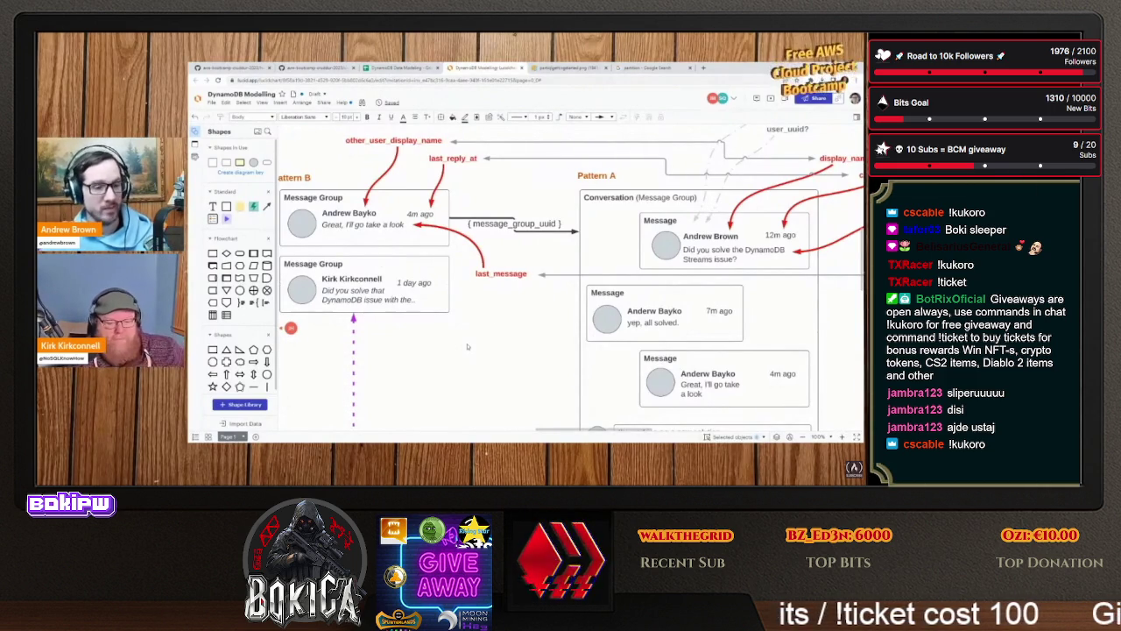
# Step: Pan around the Lucidchart canvas to locate the Pattern B label
pyautogui.hscroll(-3, 451, 350)
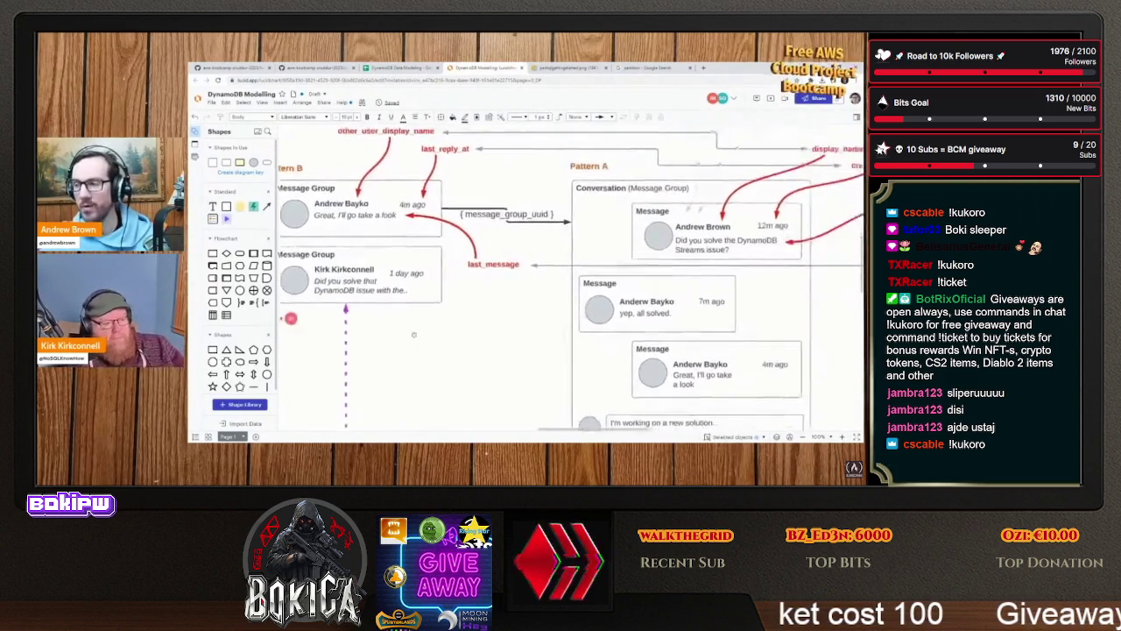
pyautogui.hscroll(-2, 477, 344)
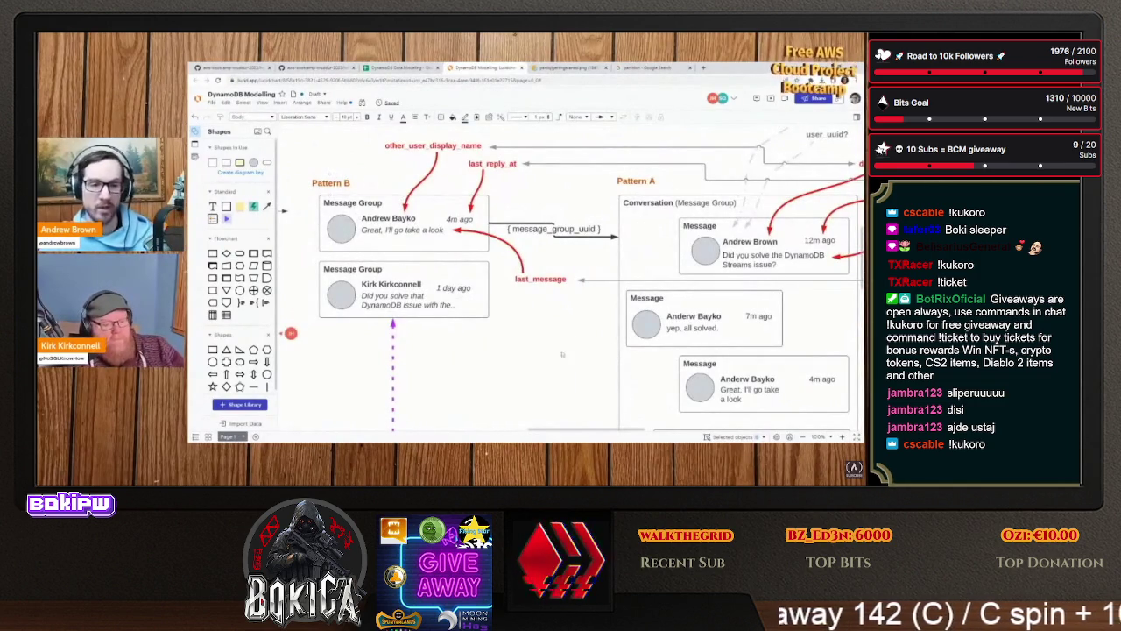
pyautogui.scroll(-5, 684, 250)
pyautogui.hscroll(3, 684, 251)
pyautogui.hscroll(-5, 584, 339)
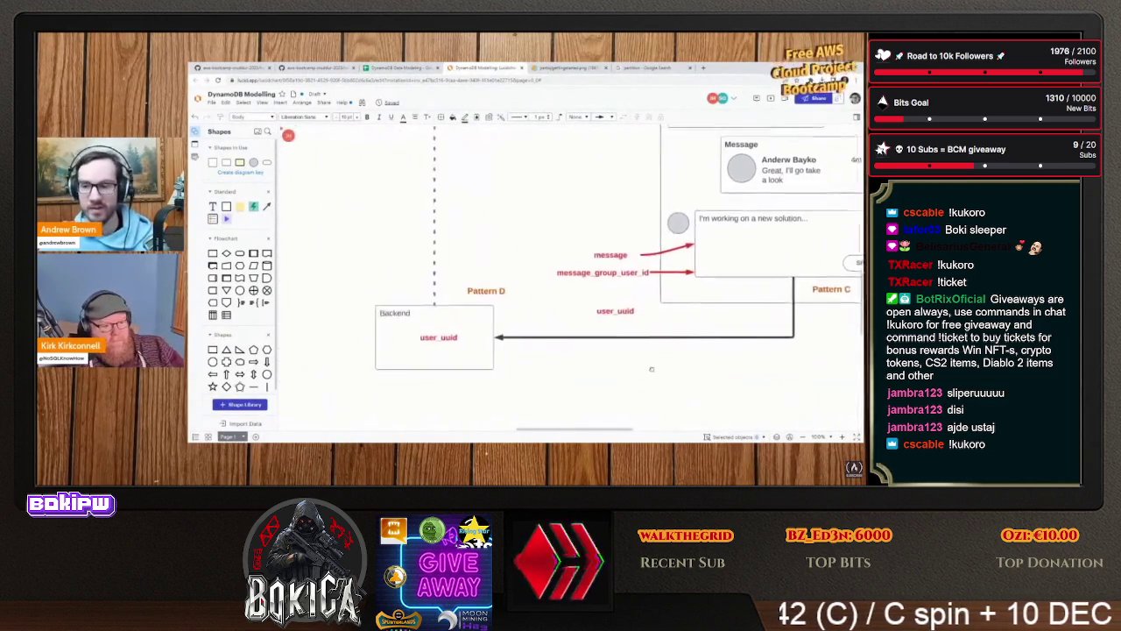
pyautogui.scroll(10, 510, 324)
pyautogui.hscroll(2, 512, 342)
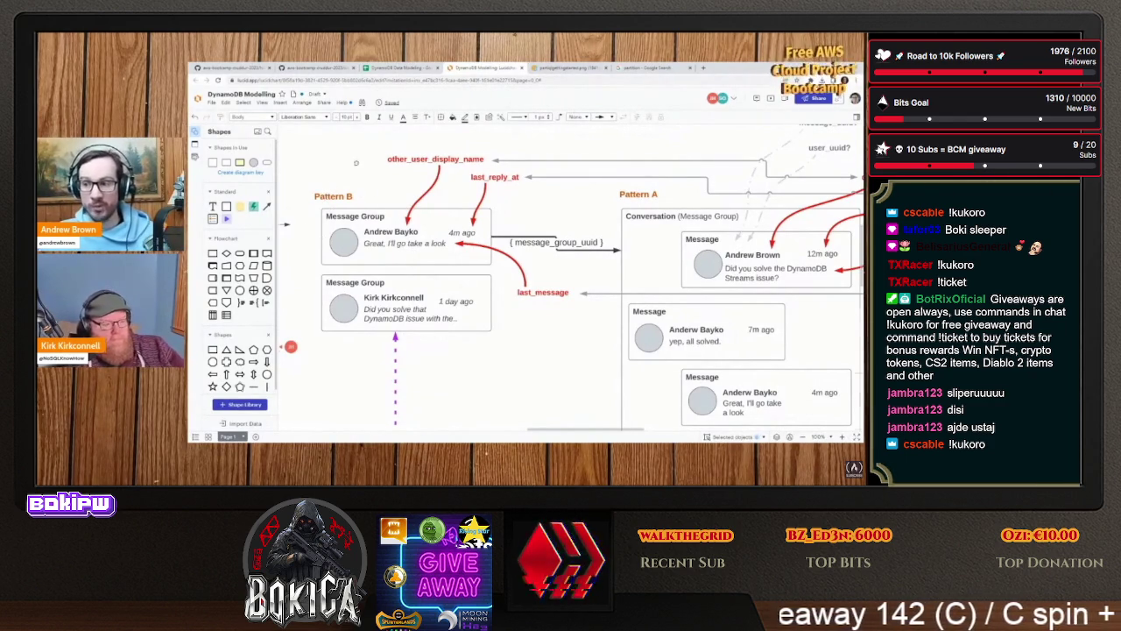
pyautogui.hscroll(-5, 291, 347)
pyautogui.hscroll(3, 461, 177)
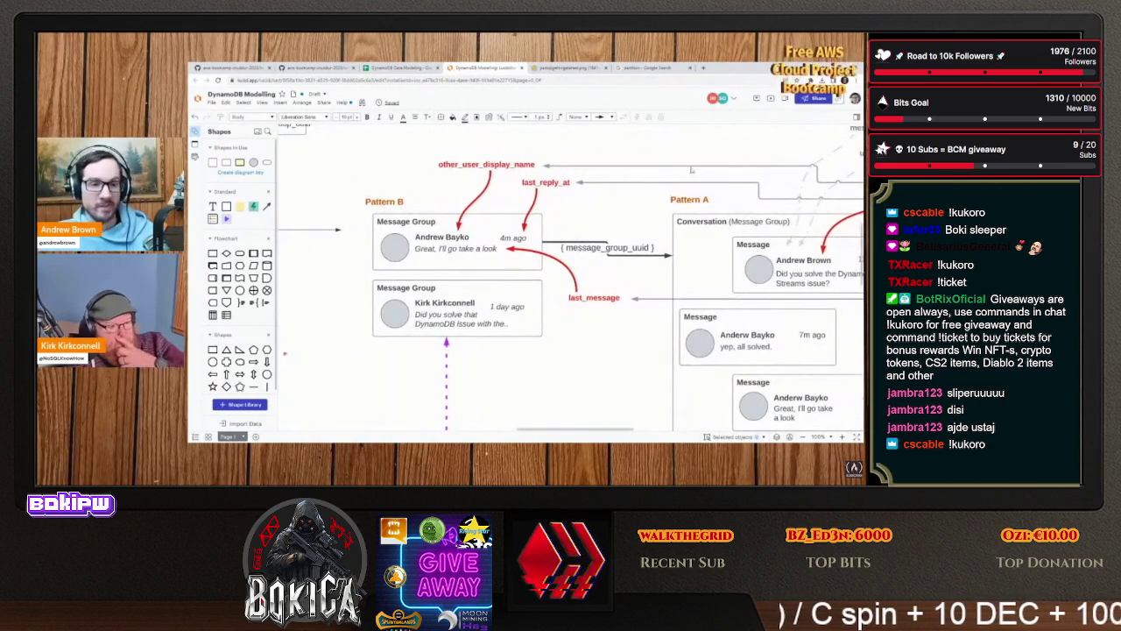
# Step: Change the label to 'Pattern B (A)' and switch back to the DynamoDB Data Modeling sheet
pyautogui.click(403, 196)
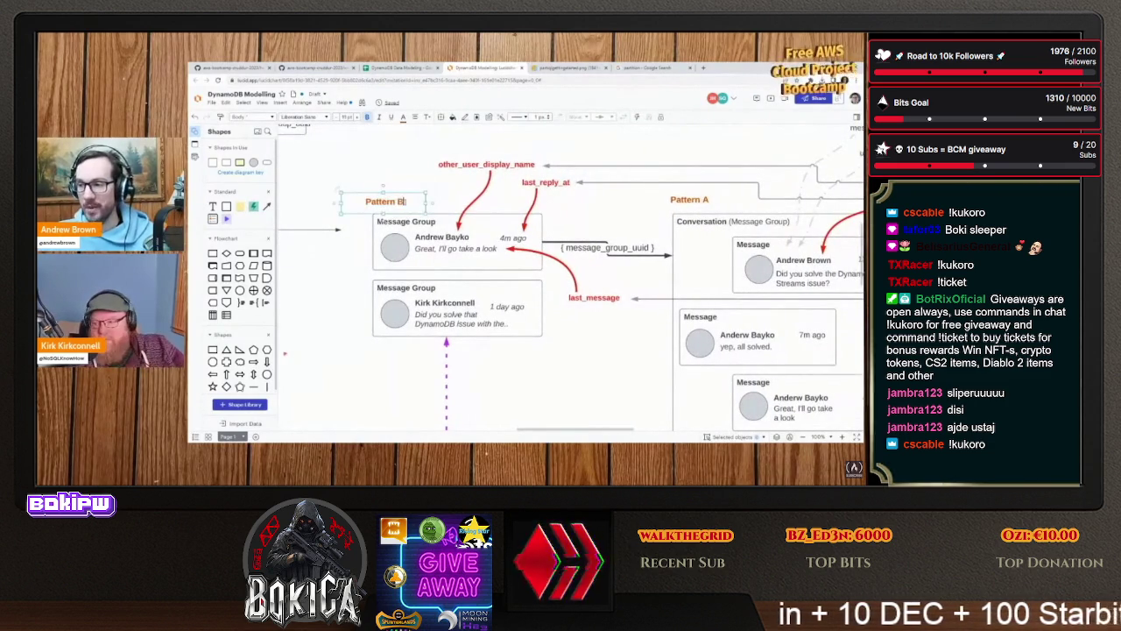
pyautogui.write('A)')
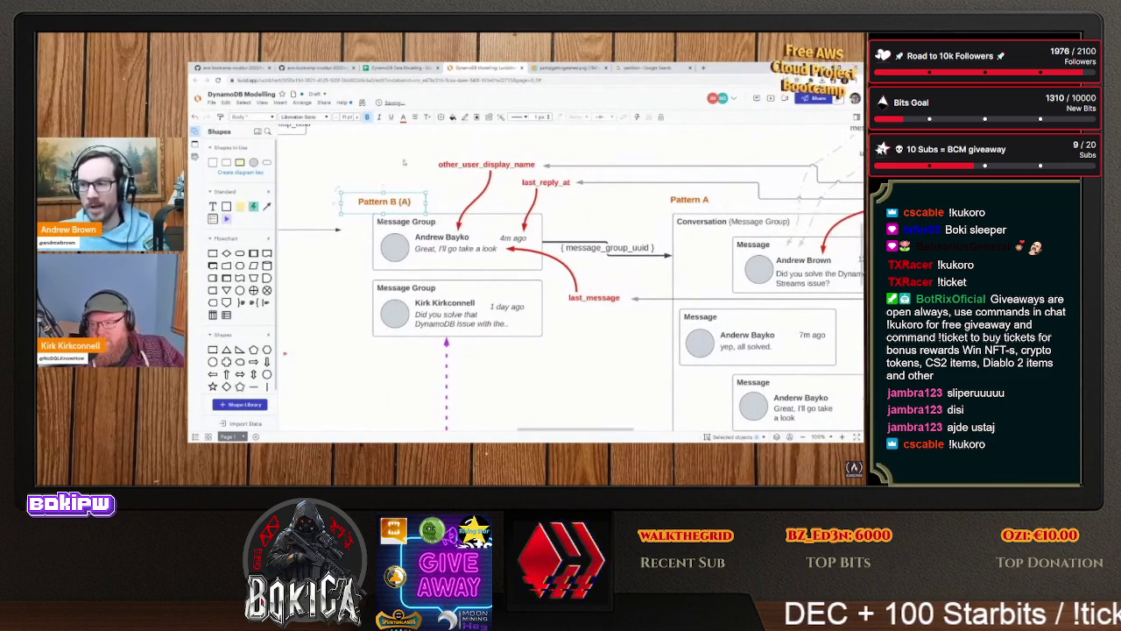
pyautogui.click(405, 162)
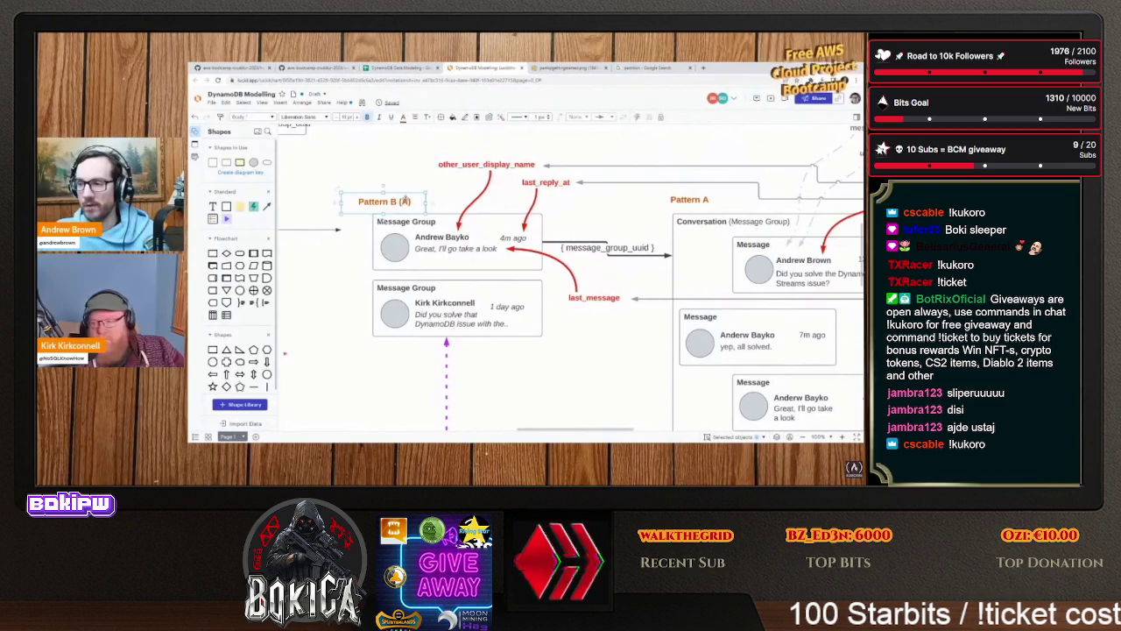
pyautogui.click(399, 68)
pyautogui.click(374, 292)
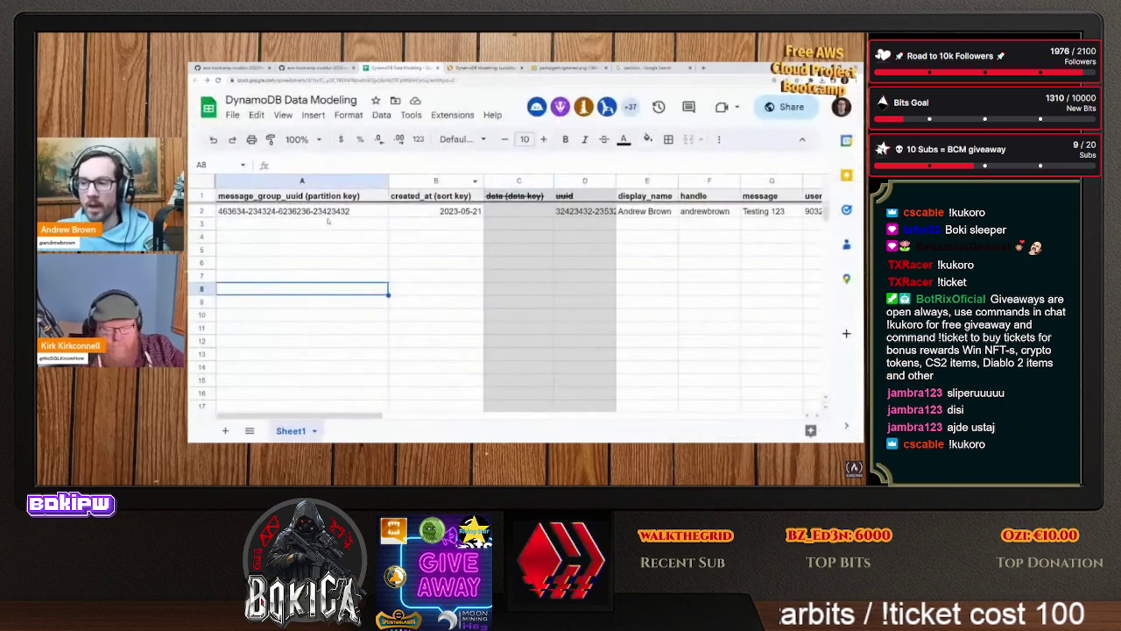
# Step: Select A3, glance at the DynamoDB Modelling diagram, then review columns E through J
pyautogui.click(330, 225)
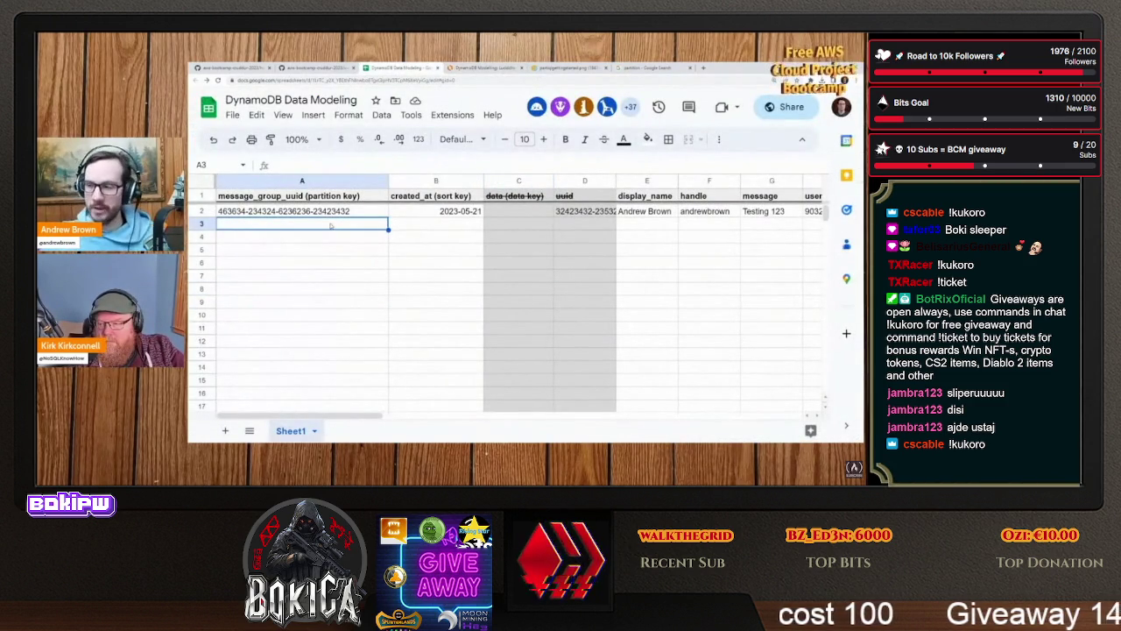
pyautogui.click(480, 67)
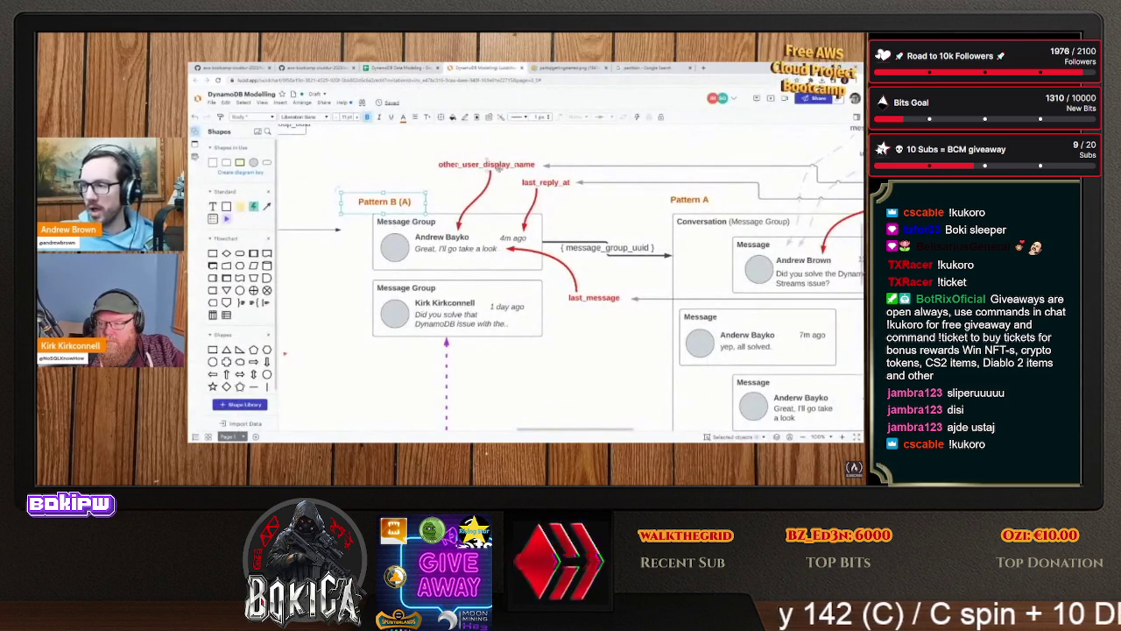
pyautogui.click(401, 67)
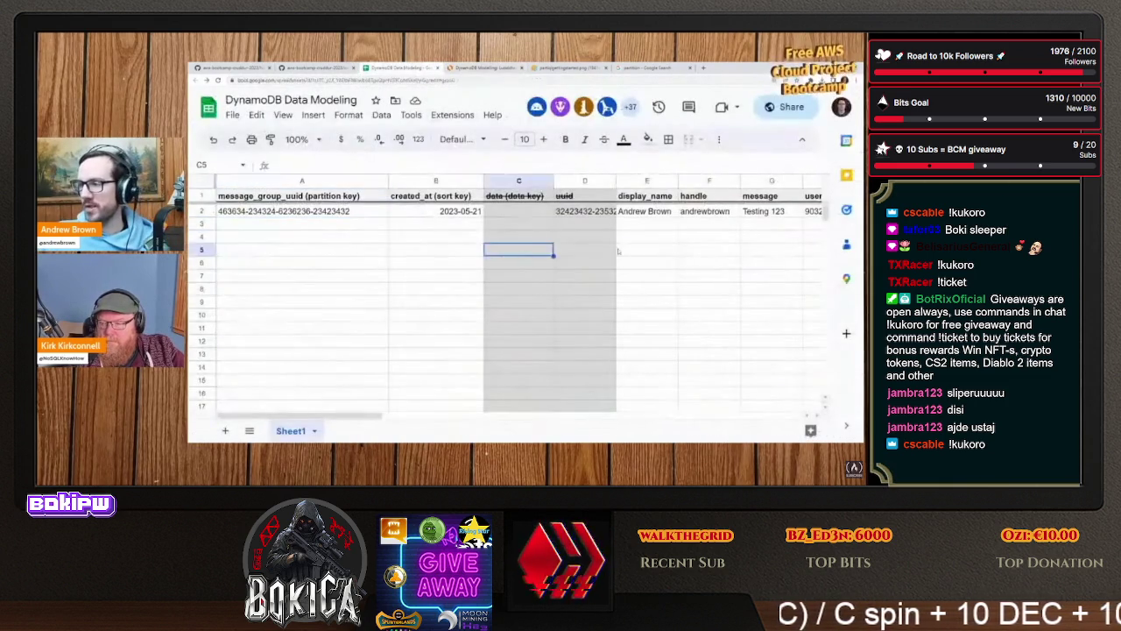
pyautogui.click(659, 251)
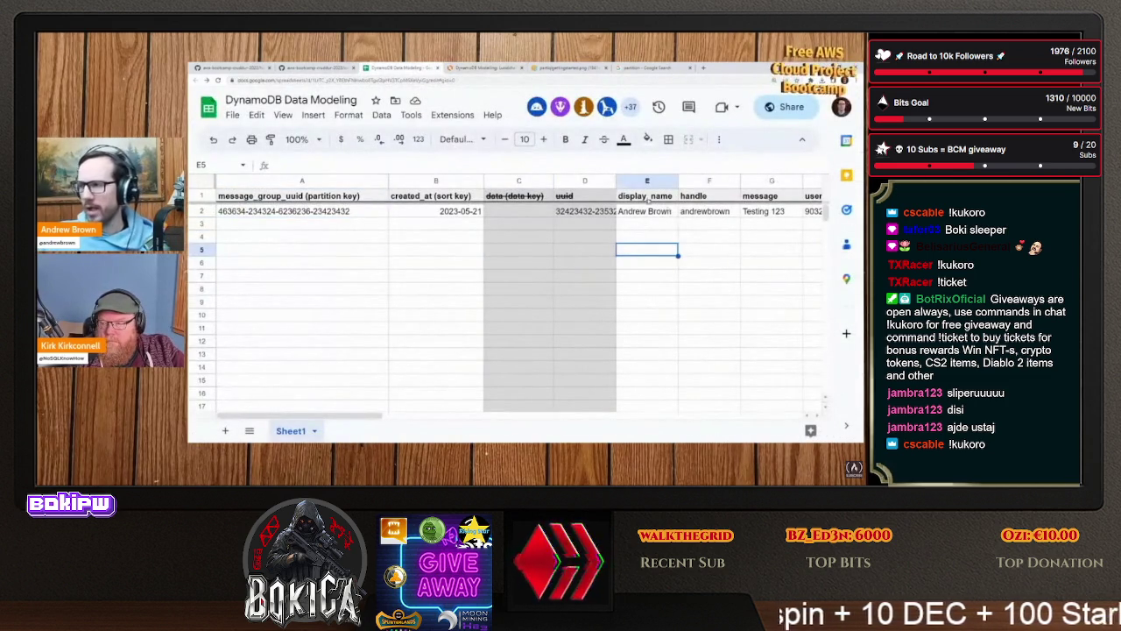
pyautogui.moveTo(357, 416); pyautogui.dragTo(502, 422)
pyautogui.click(662, 196)
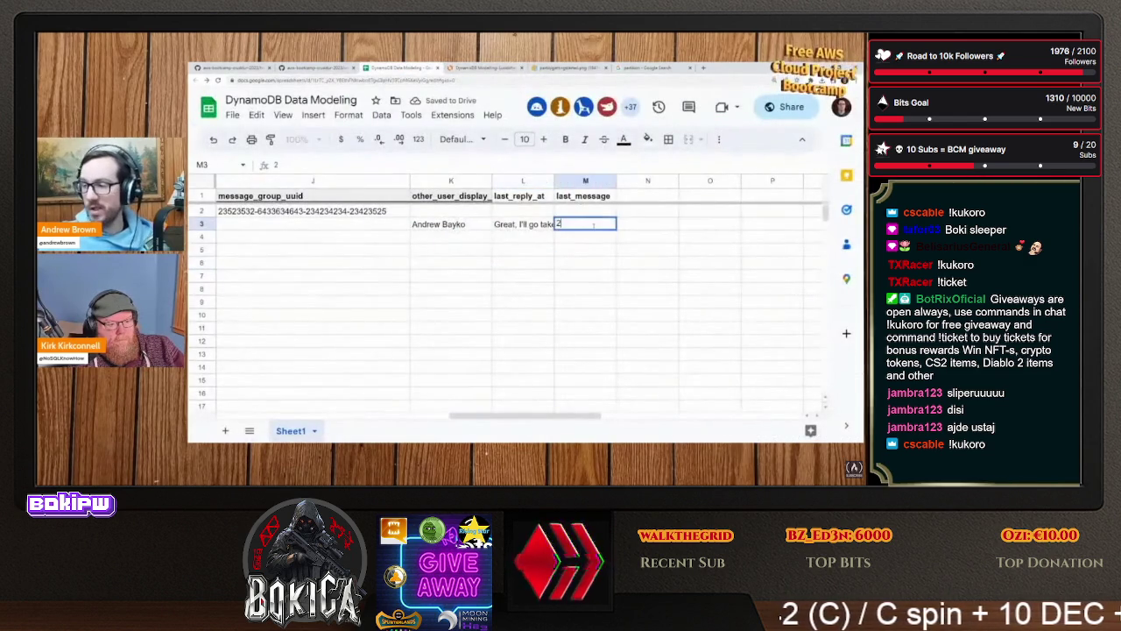
# Step: Move 'Great, I'll go take a look' from L3 to M3 and enter 2023-05-21 in L3
pyautogui.moveTo(569, 226); pyautogui.dragTo(589, 225)
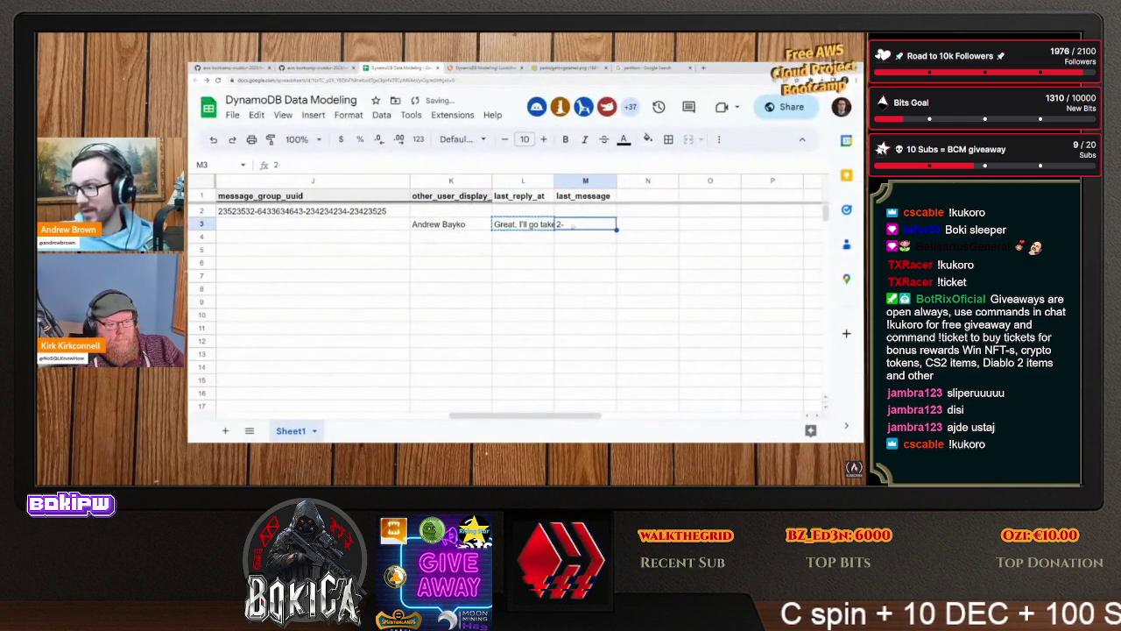
pyautogui.click(532, 223)
pyautogui.write('23-0')
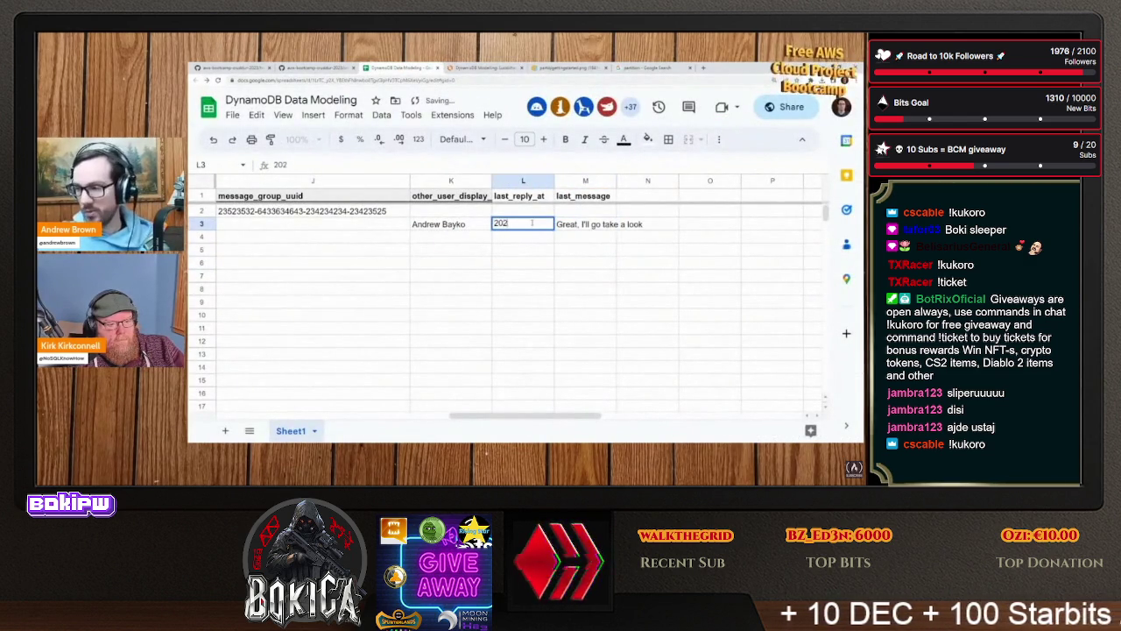
pyautogui.write('5-3')
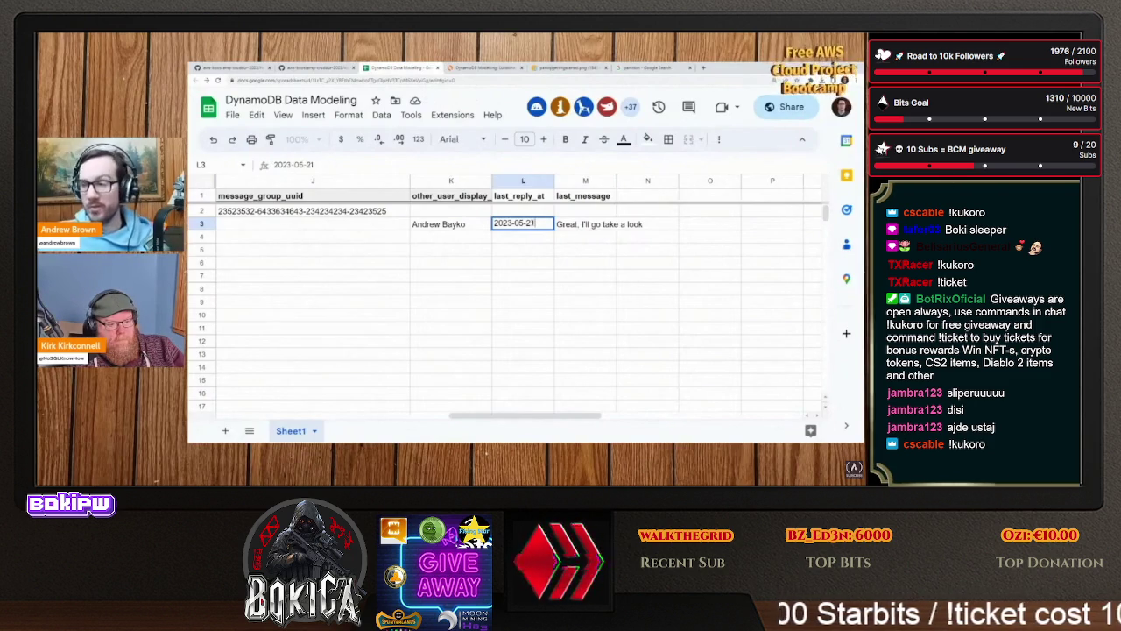
pyautogui.click(540, 277)
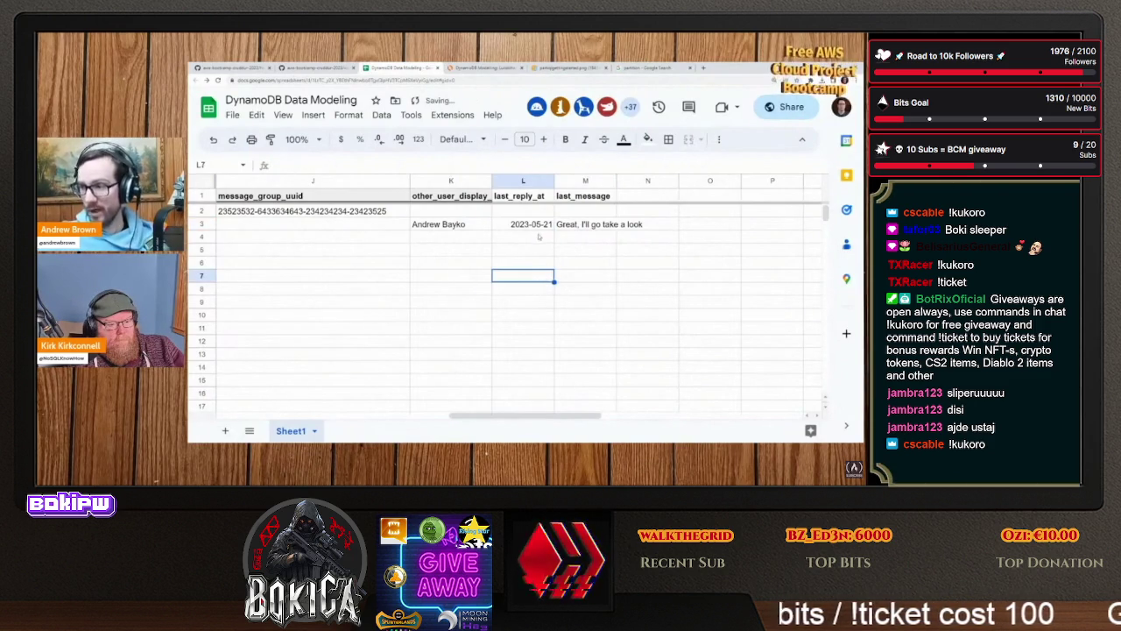
# Step: Apply a fill colour to the last_reply_at and last_message headers in L1:M1
pyautogui.moveTo(518, 196); pyautogui.dragTo(585, 196)
pyautogui.click(647, 138)
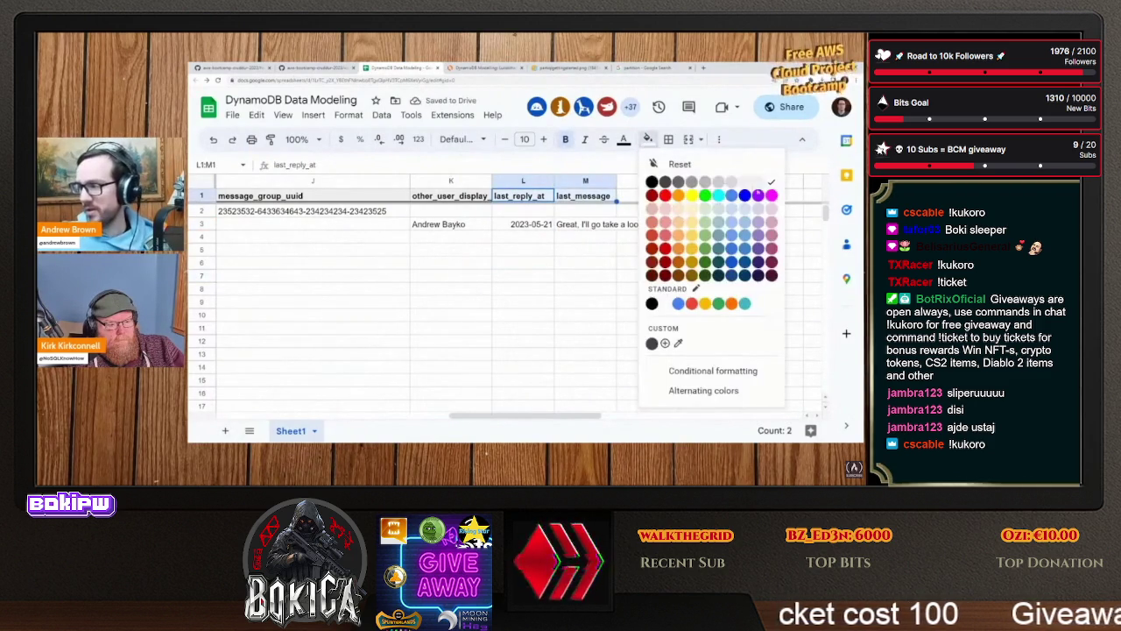
pyautogui.click(753, 184)
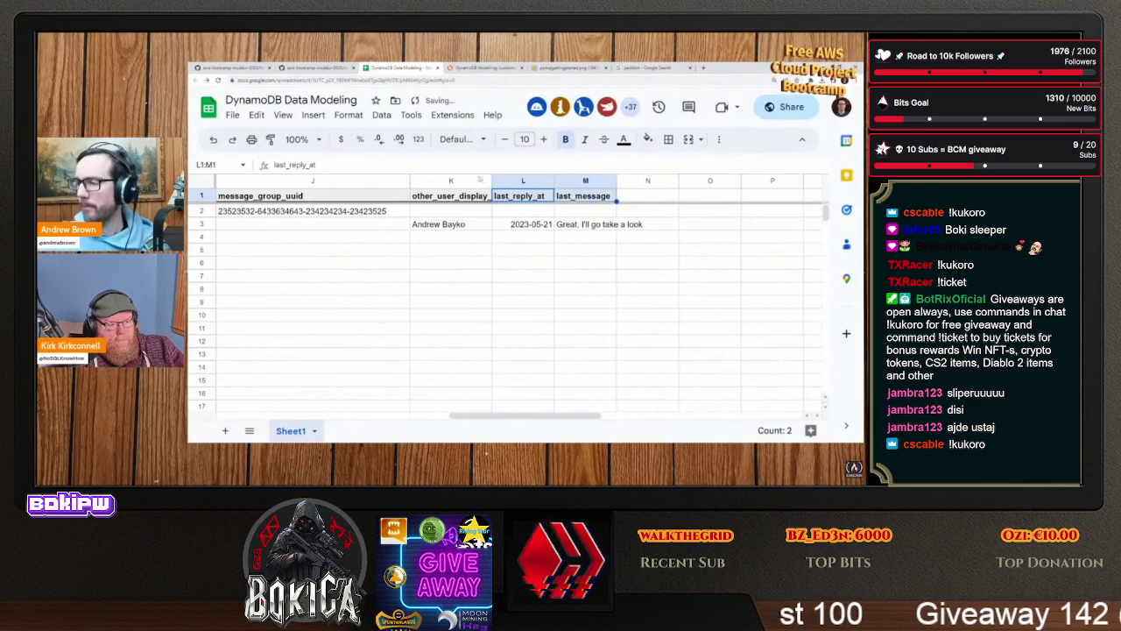
pyautogui.click(482, 294)
pyautogui.moveTo(525, 415)
pyautogui.mouseDown()
pyautogui.moveTo(300, 398)
pyautogui.moveTo(589, 394)
pyautogui.moveTo(425, 387)
pyautogui.moveTo(441, 387)
pyautogui.mouseUp()
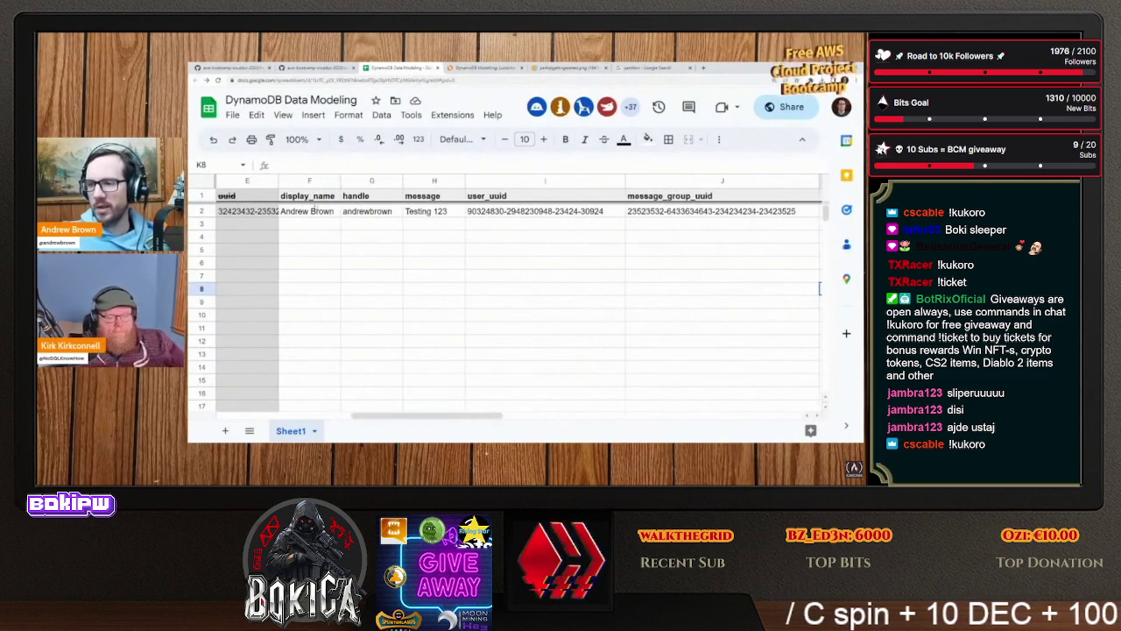
# Step: Look over row 3's entries and narrow the message column H slightly
pyautogui.click(495, 196)
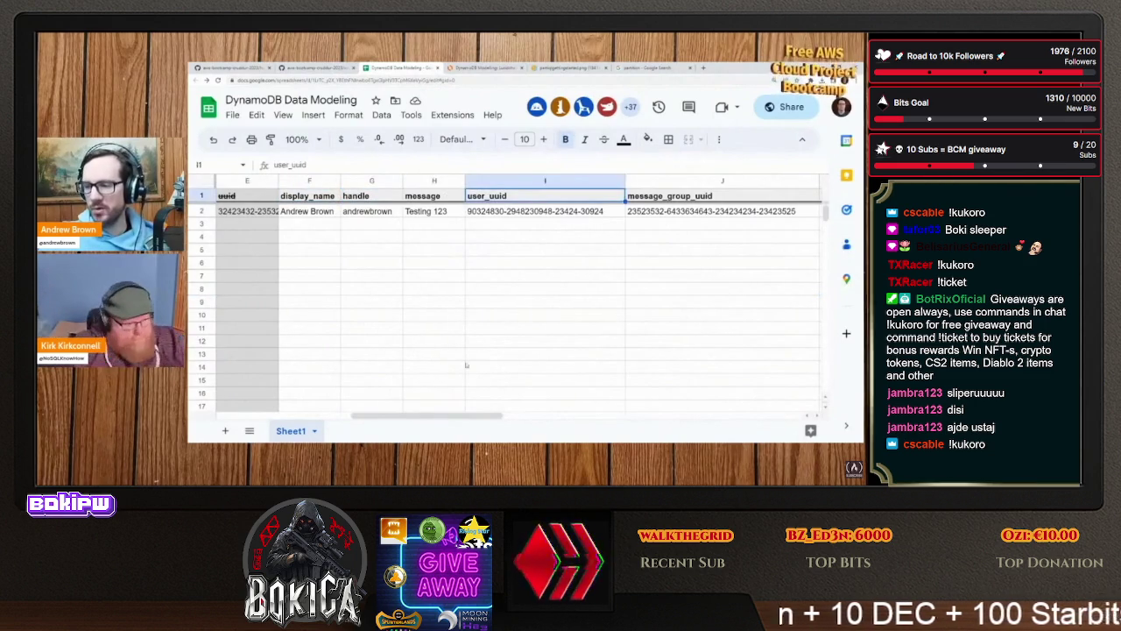
pyautogui.moveTo(457, 415)
pyautogui.mouseDown()
pyautogui.moveTo(578, 409)
pyautogui.moveTo(554, 408)
pyautogui.mouseUp()
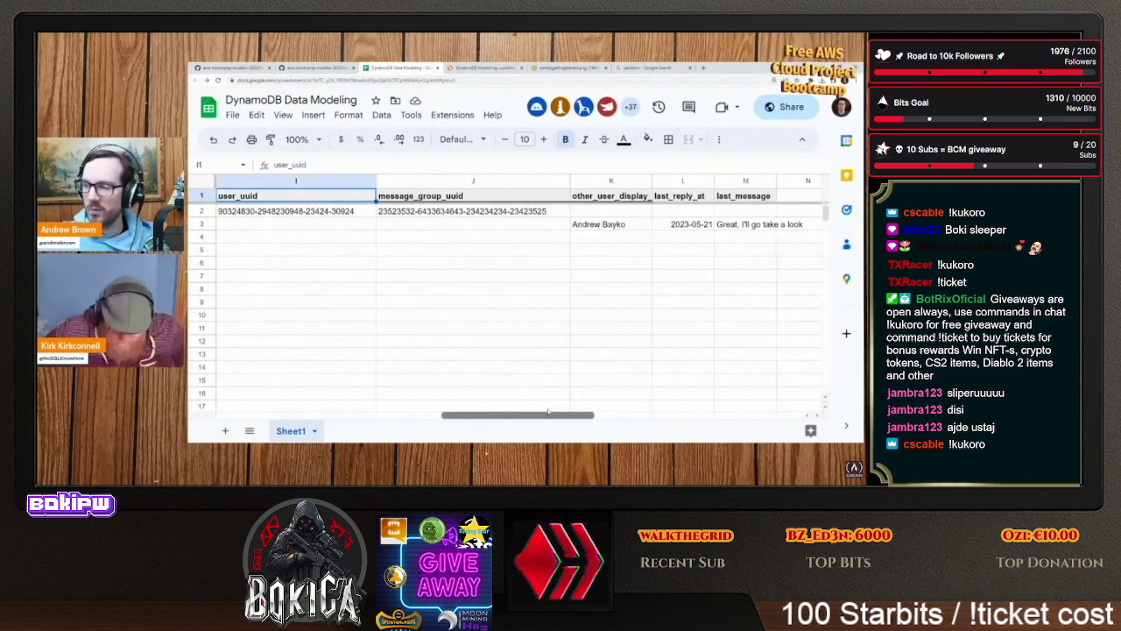
pyautogui.moveTo(613, 226); pyautogui.dragTo(745, 225)
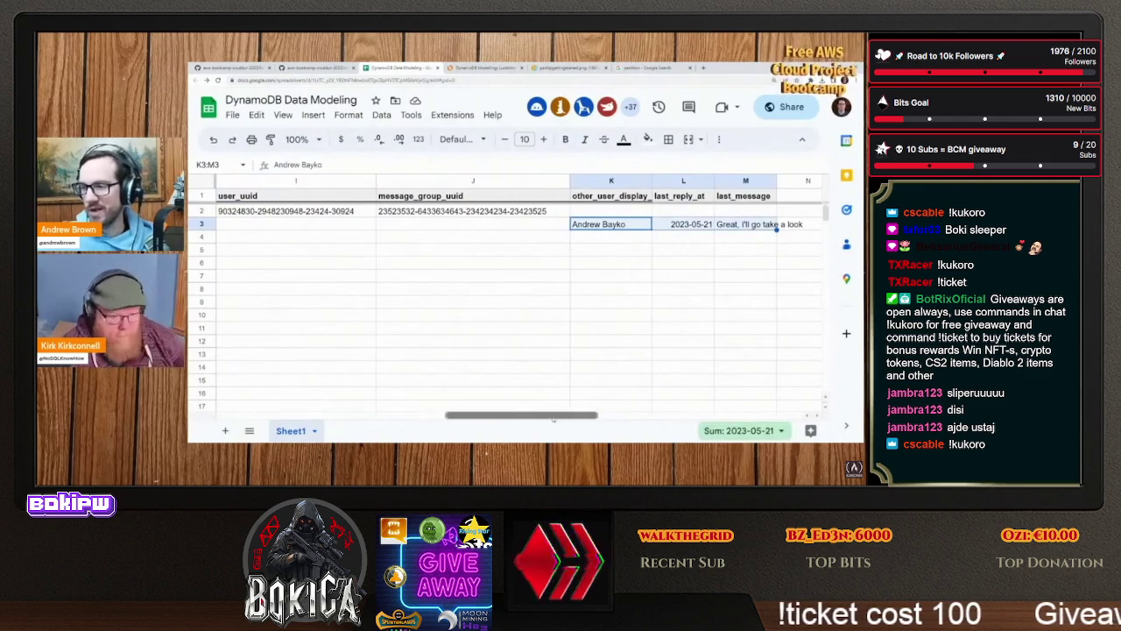
pyautogui.moveTo(560, 415); pyautogui.dragTo(461, 415)
pyautogui.click(433, 224)
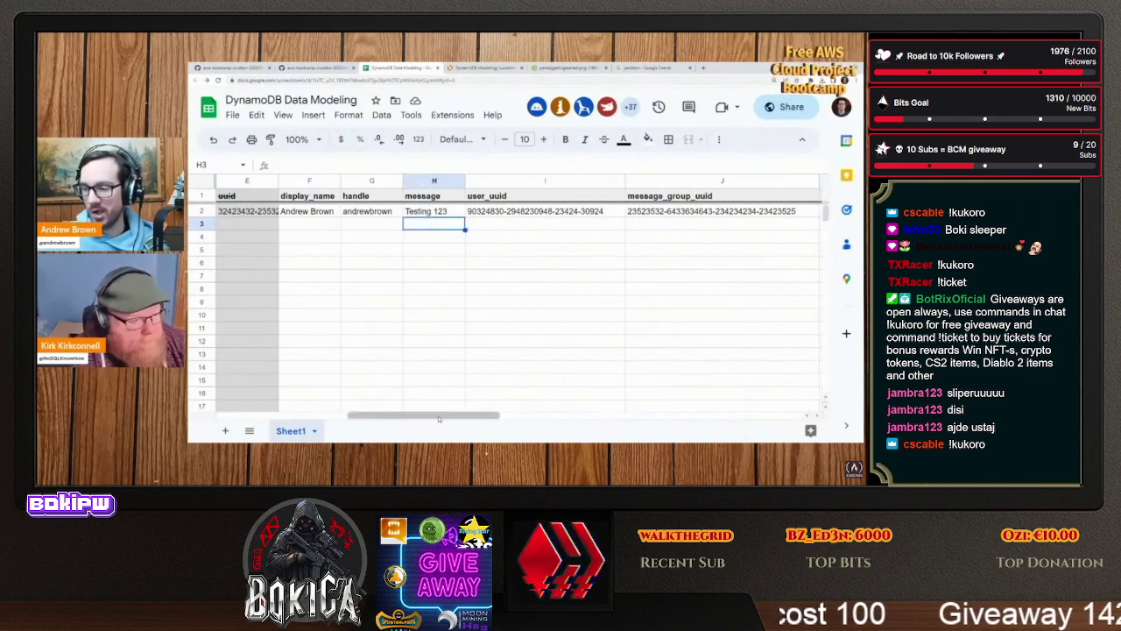
pyautogui.hscroll(-5, 279, 333)
pyautogui.moveTo(368, 415); pyautogui.dragTo(481, 407)
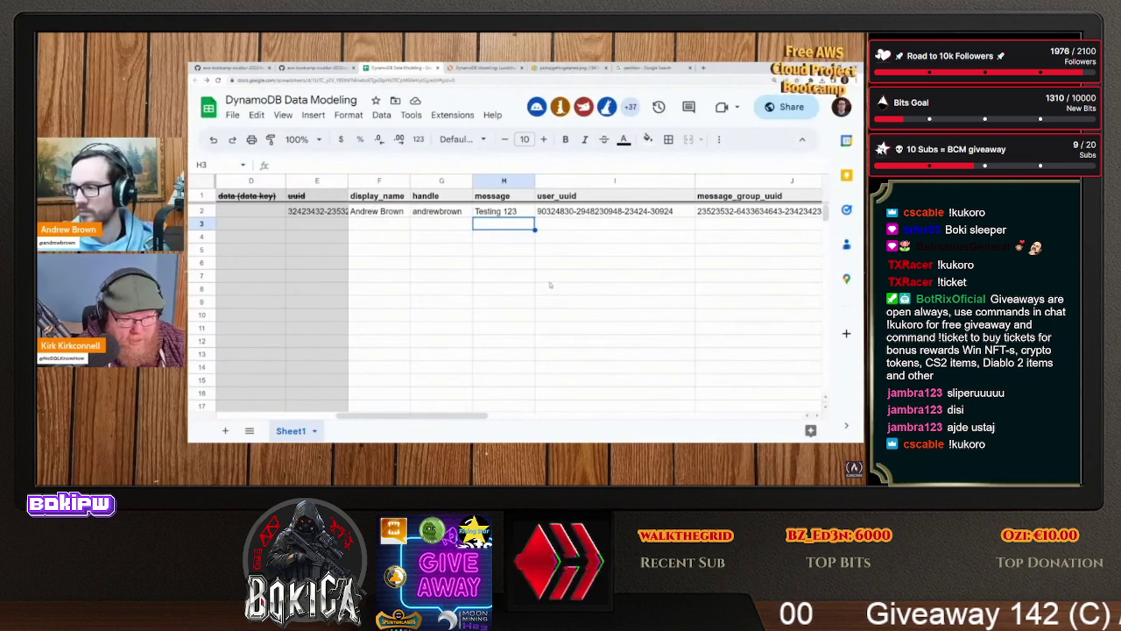
pyautogui.moveTo(535, 181); pyautogui.dragTo(528, 181)
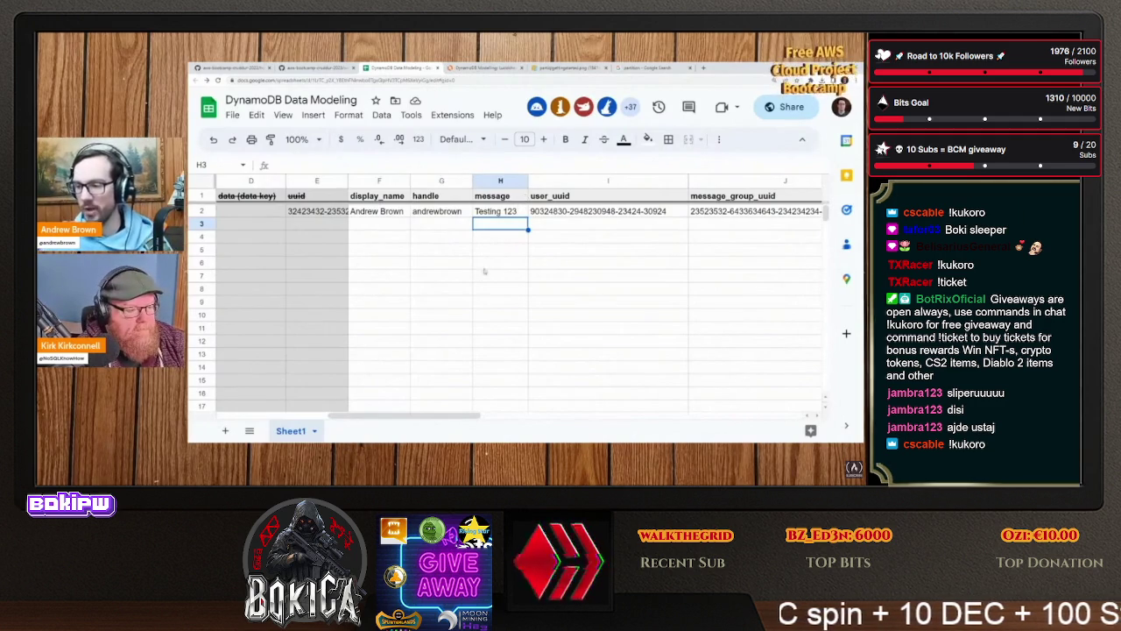
pyautogui.moveTo(444, 417)
pyautogui.mouseDown()
pyautogui.moveTo(479, 419)
pyautogui.moveTo(436, 417)
pyautogui.moveTo(463, 419)
pyautogui.mouseUp()
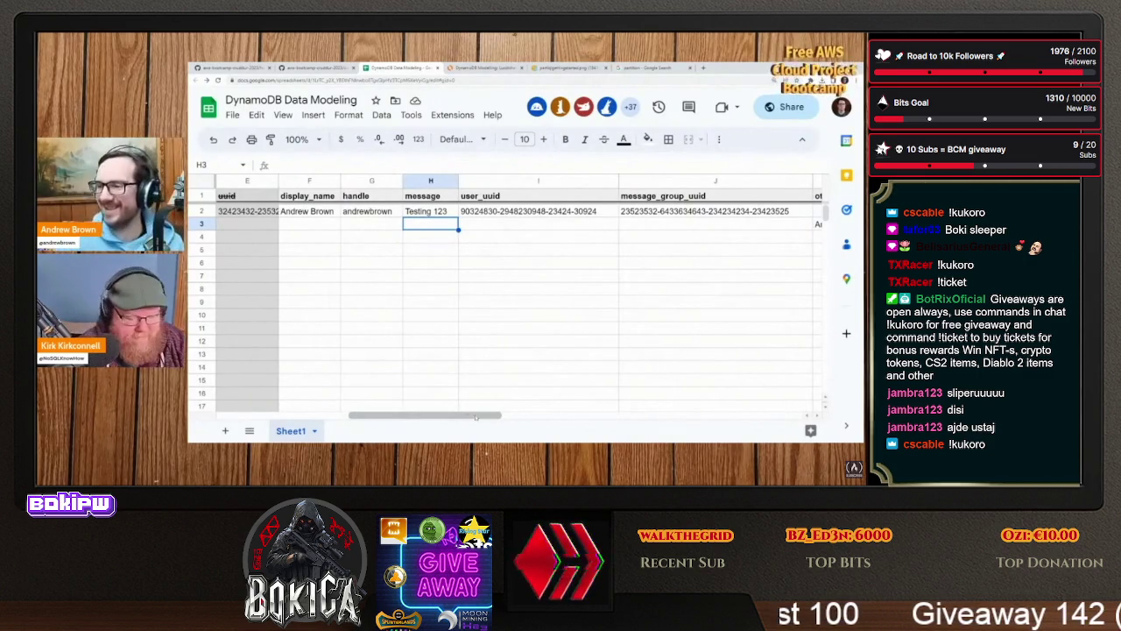
# Step: Check the other user's display name in K3 and widen the display_name column F
pyautogui.press('Down')
pyautogui.press('Down')
pyautogui.press('Down')
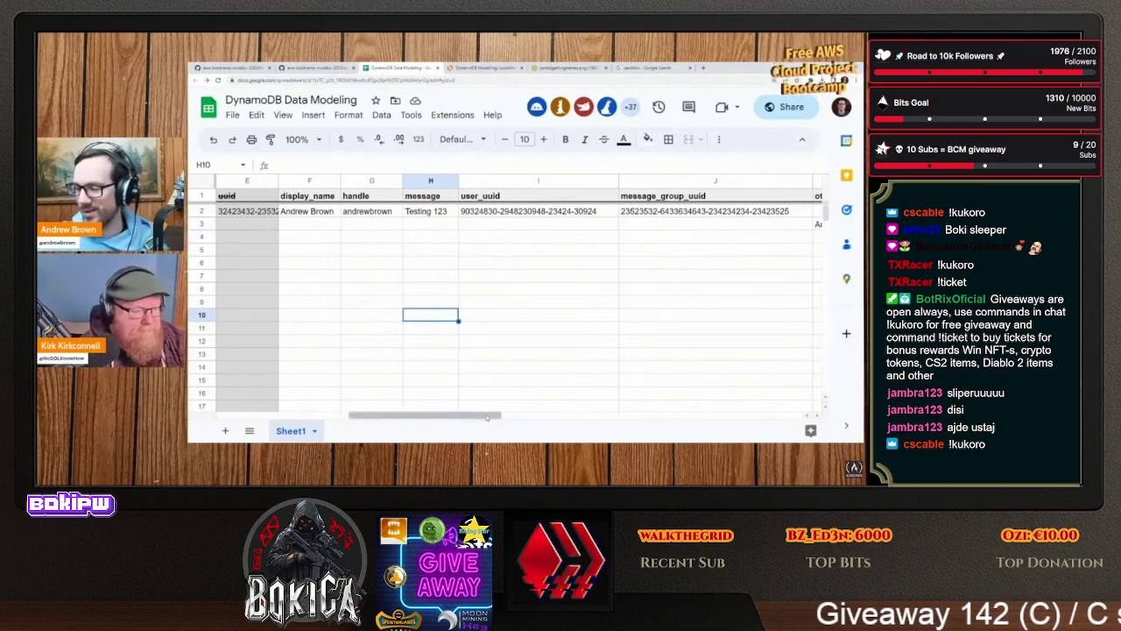
pyautogui.moveTo(488, 419)
pyautogui.mouseDown()
pyautogui.moveTo(469, 422)
pyautogui.moveTo(558, 406)
pyautogui.mouseUp()
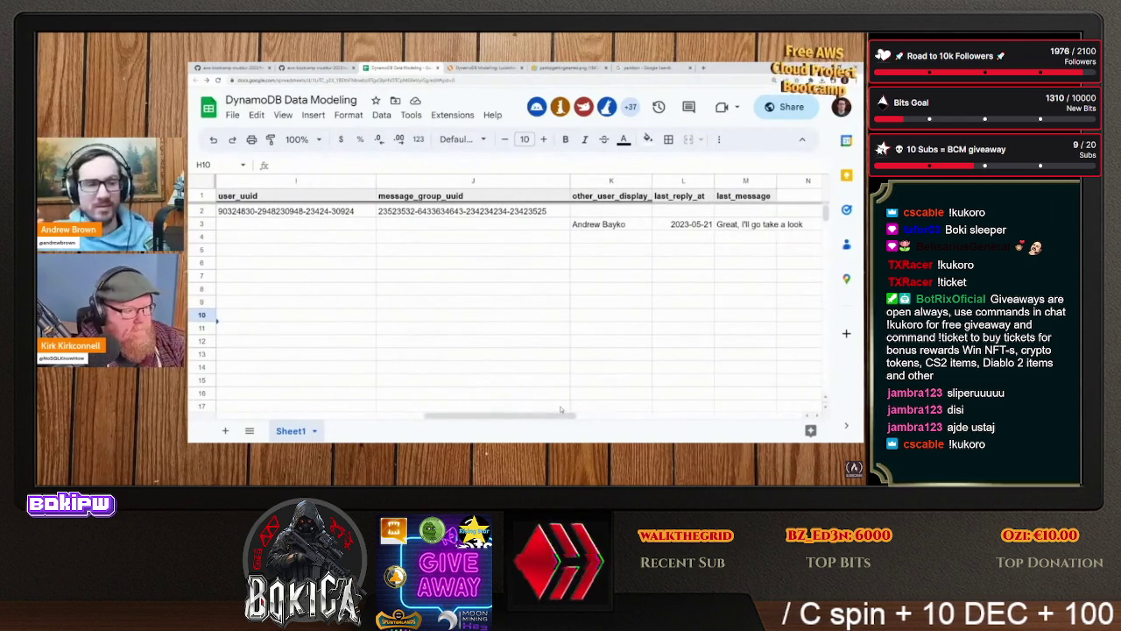
pyautogui.click(620, 226)
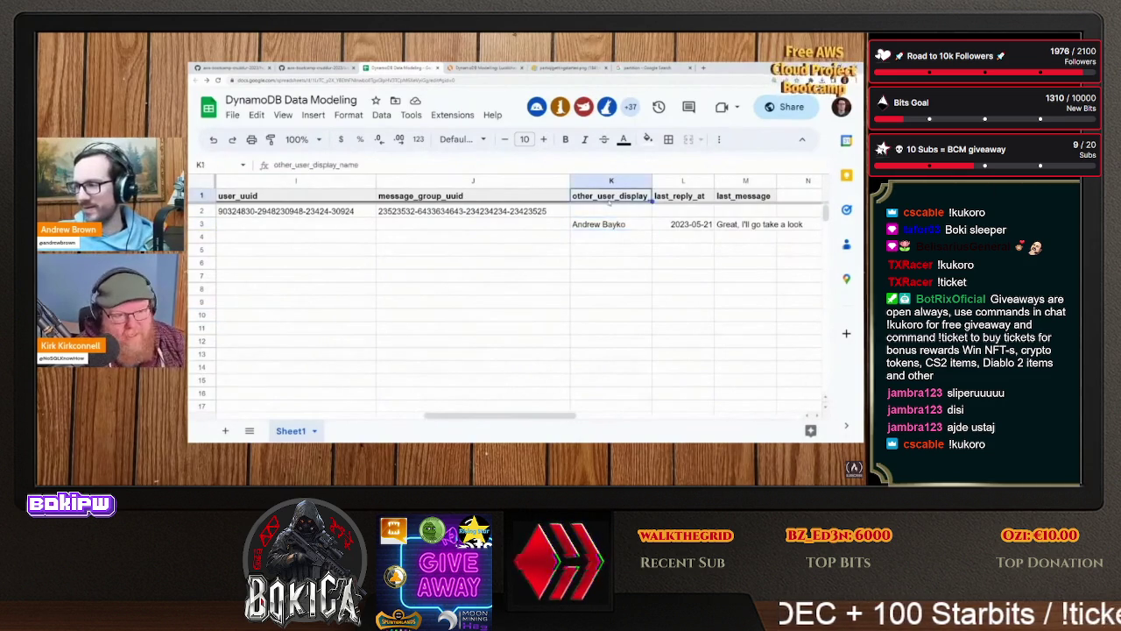
pyautogui.click(523, 356)
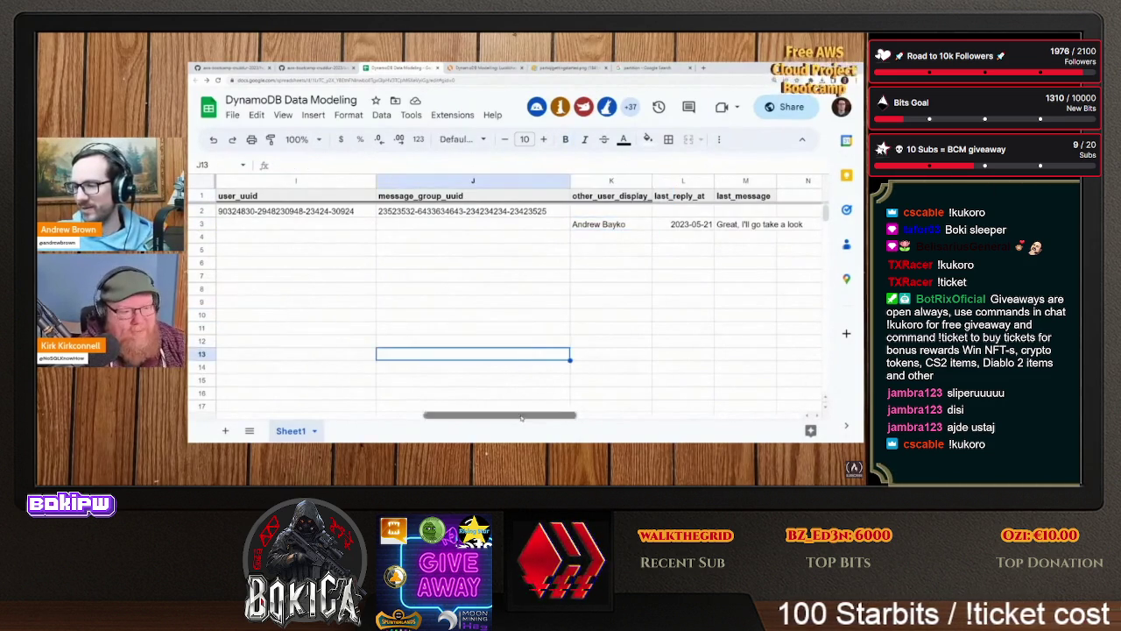
pyautogui.moveTo(500, 416); pyautogui.dragTo(383, 416)
pyautogui.click(480, 262)
pyautogui.moveTo(506, 181); pyautogui.dragTo(575, 180)
# Step: Annotate the display_name header with 'also other_user_display_name' and widen column F to fit
pyautogui.click(522, 195)
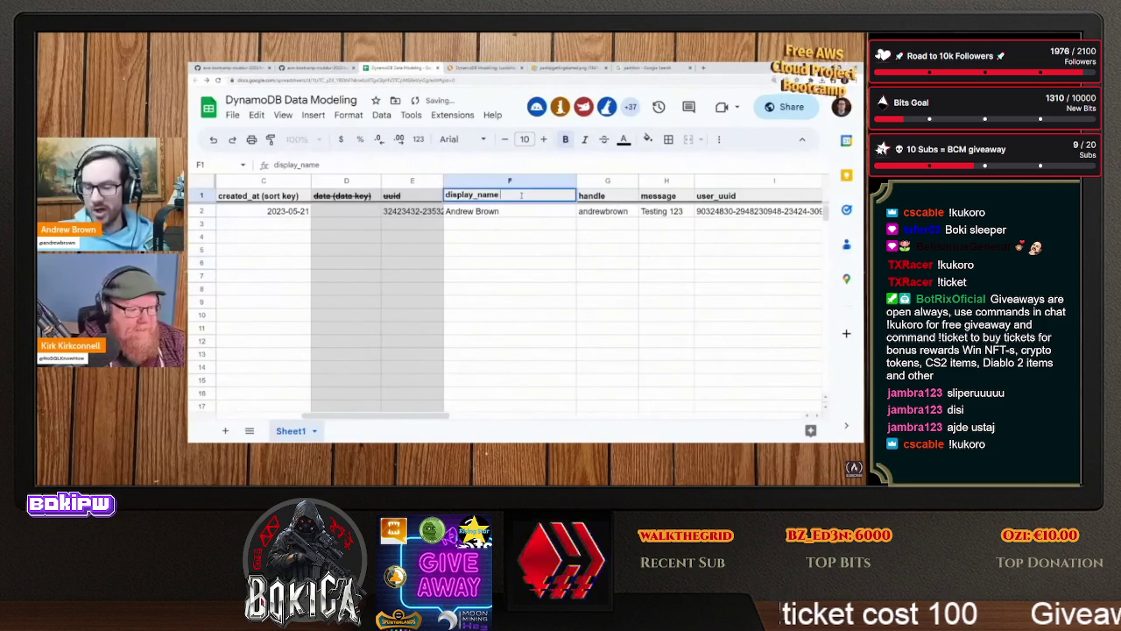
pyautogui.write('other_user_display_name')
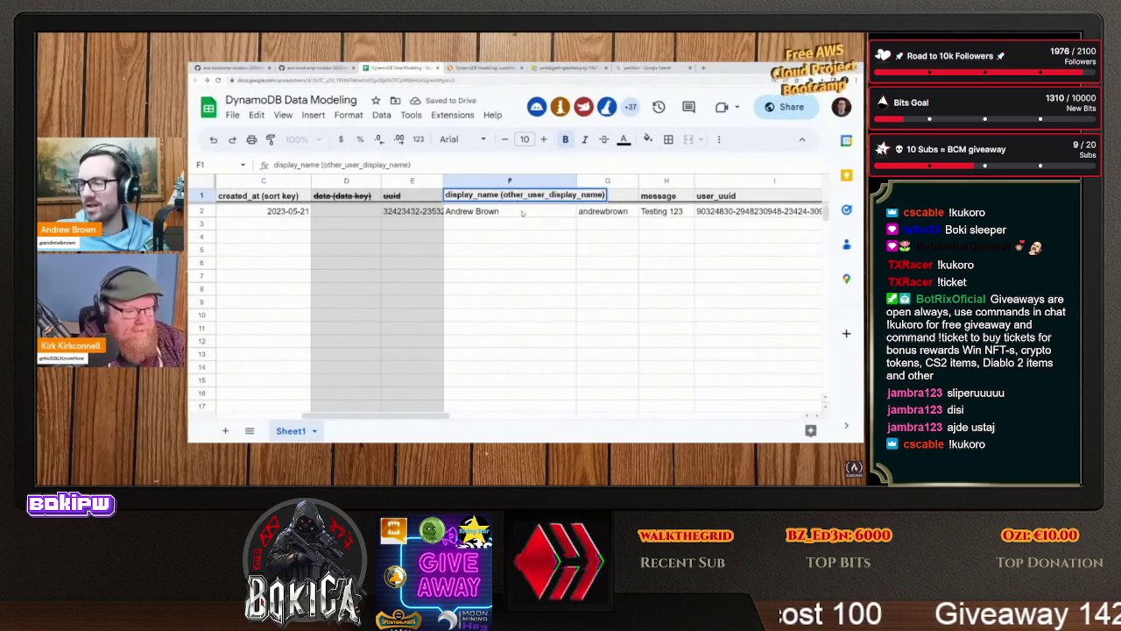
pyautogui.click(543, 290)
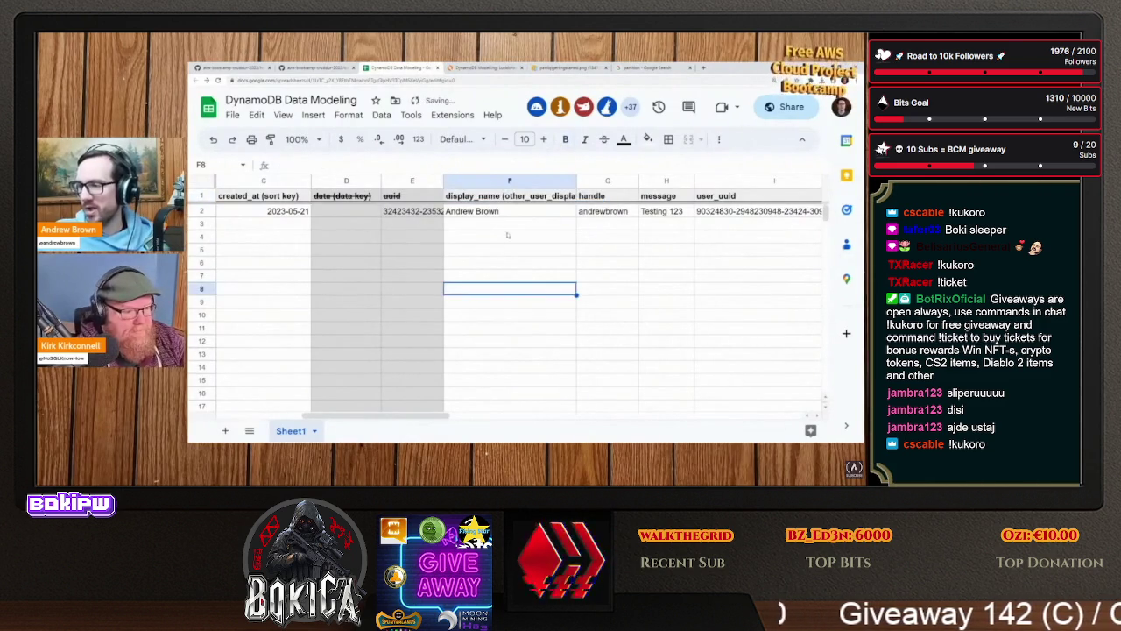
pyautogui.click(517, 196)
pyautogui.write('also')
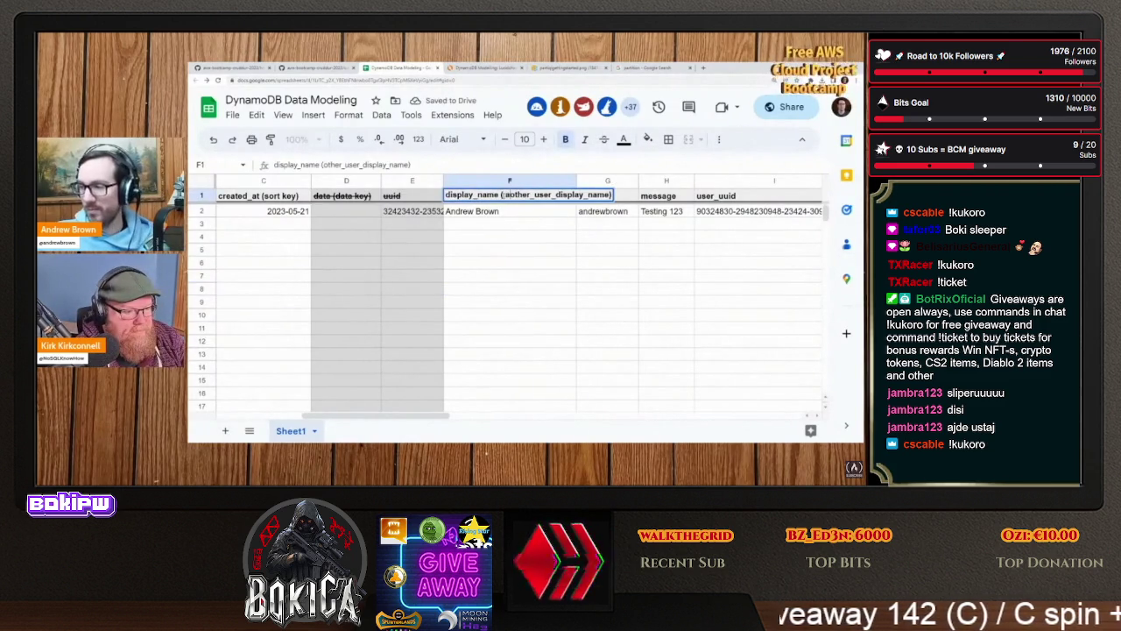
pyautogui.click(509, 250)
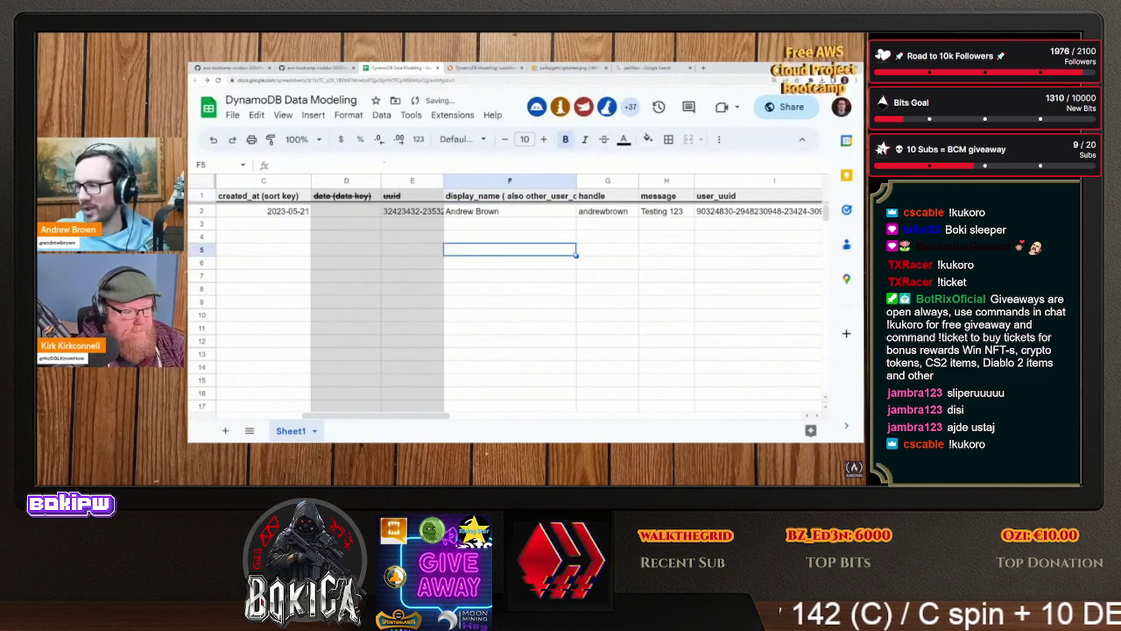
pyautogui.moveTo(577, 181); pyautogui.dragTo(627, 180)
pyautogui.click(526, 276)
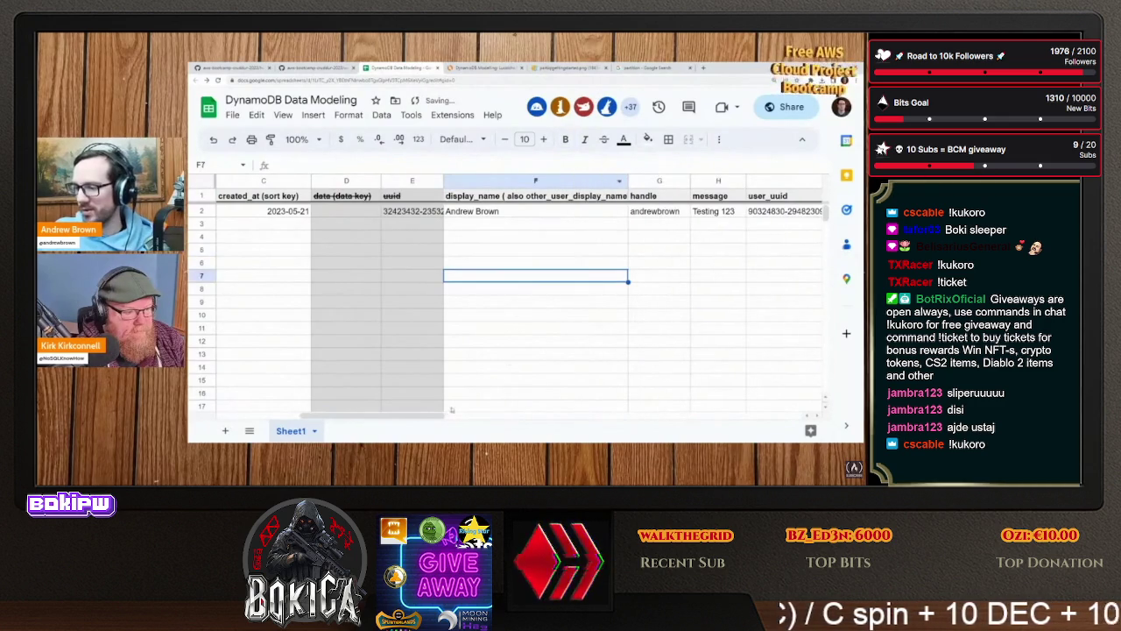
# Step: Copy the other user's display name from K3 into F3
pyautogui.hscroll(1, 526, 276)
pyautogui.hscroll(5, 526, 289)
pyautogui.click(611, 224)
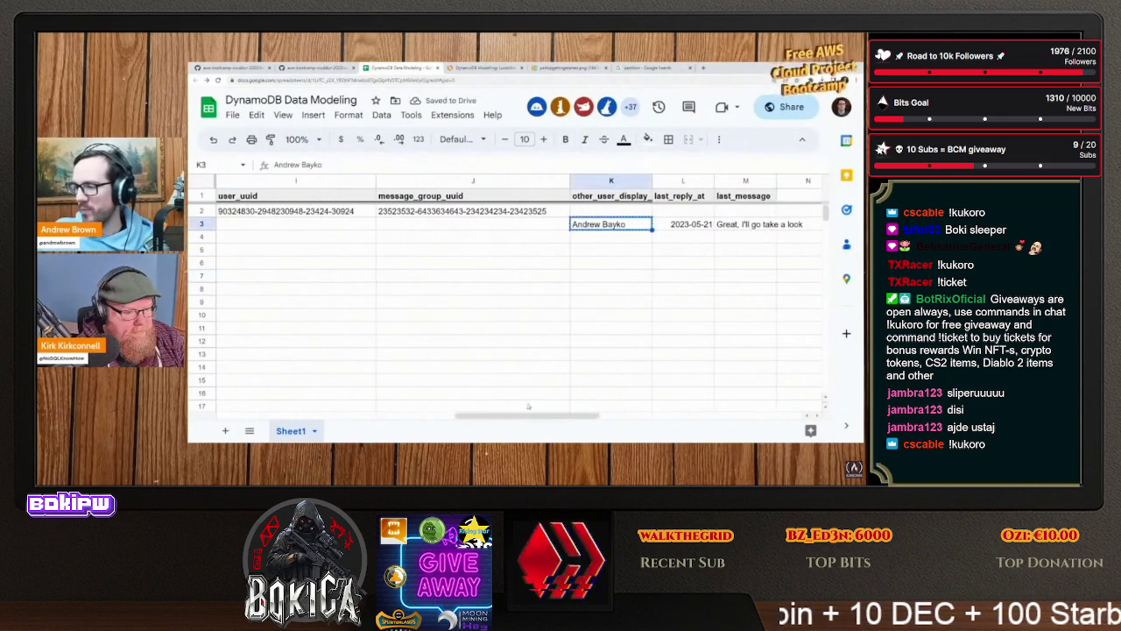
pyautogui.moveTo(516, 416); pyautogui.dragTo(408, 416)
pyautogui.click(379, 220)
pyautogui.hotkey('ctrl', 'v')
pyautogui.click(377, 276)
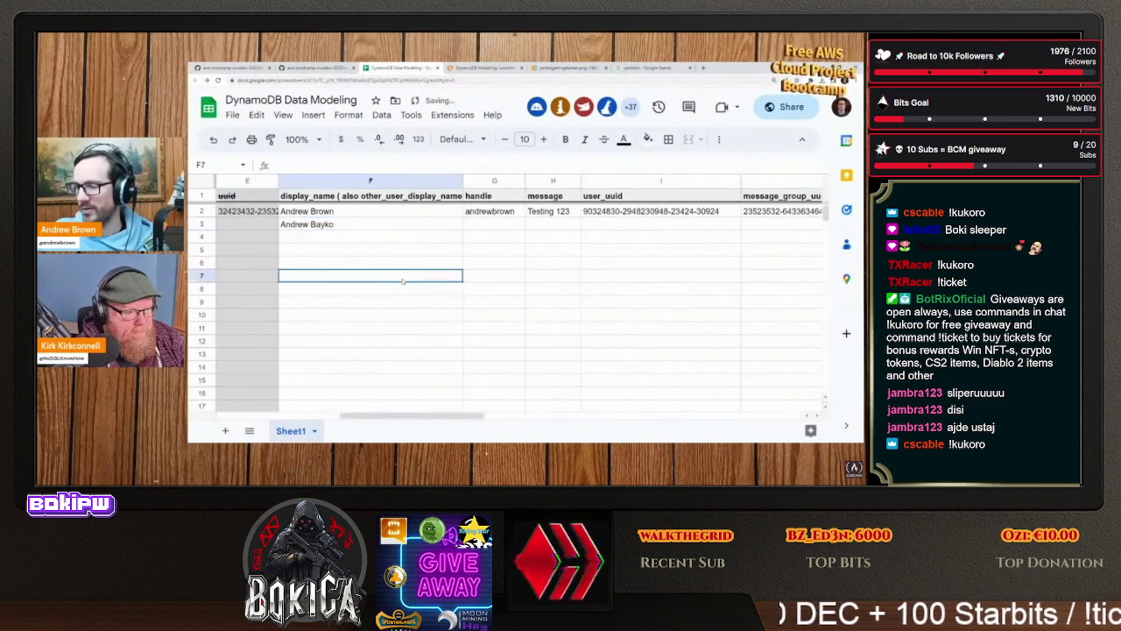
# Step: Enter the other user's handle in G3
pyautogui.hscroll(-1, 483, 405)
pyautogui.hscroll(1, 482, 405)
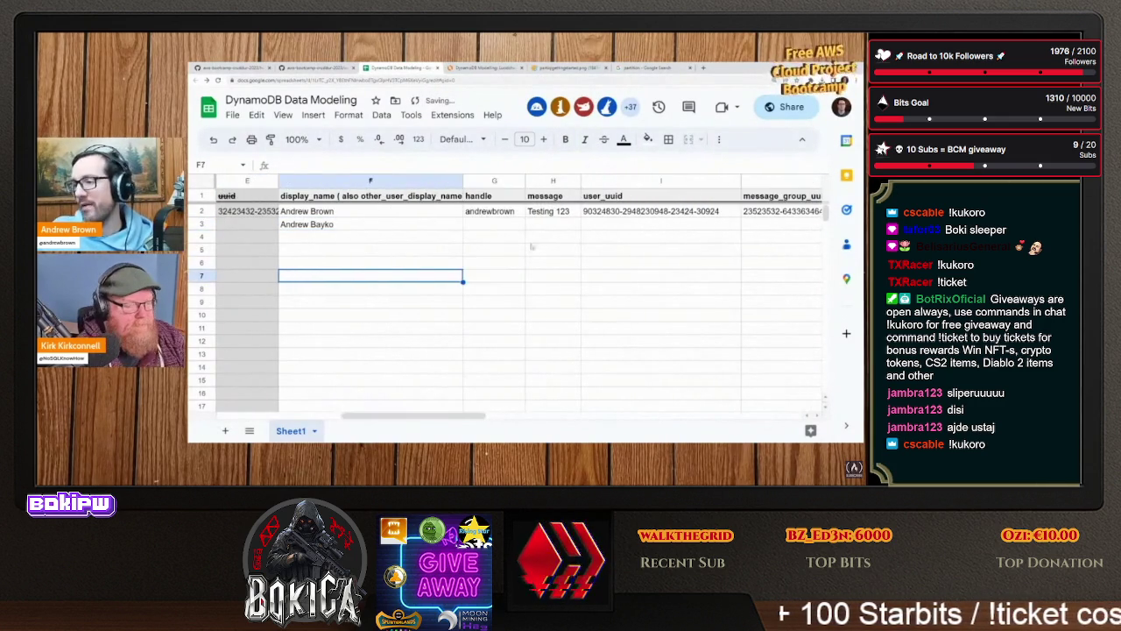
pyautogui.click(496, 225)
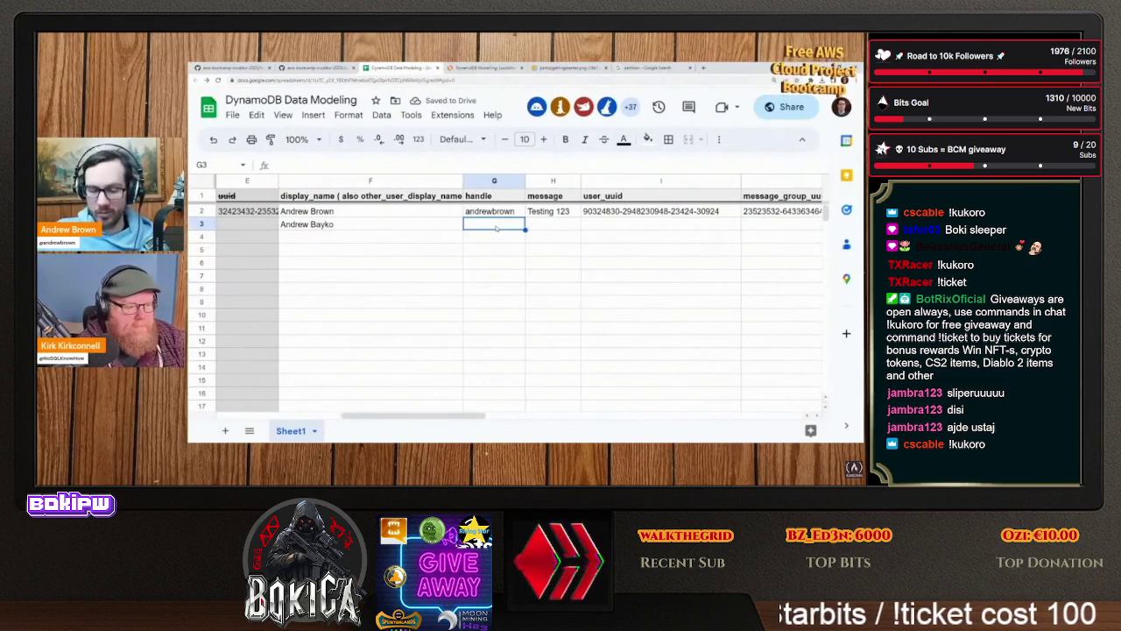
pyautogui.write('bayko')
pyautogui.click(495, 342)
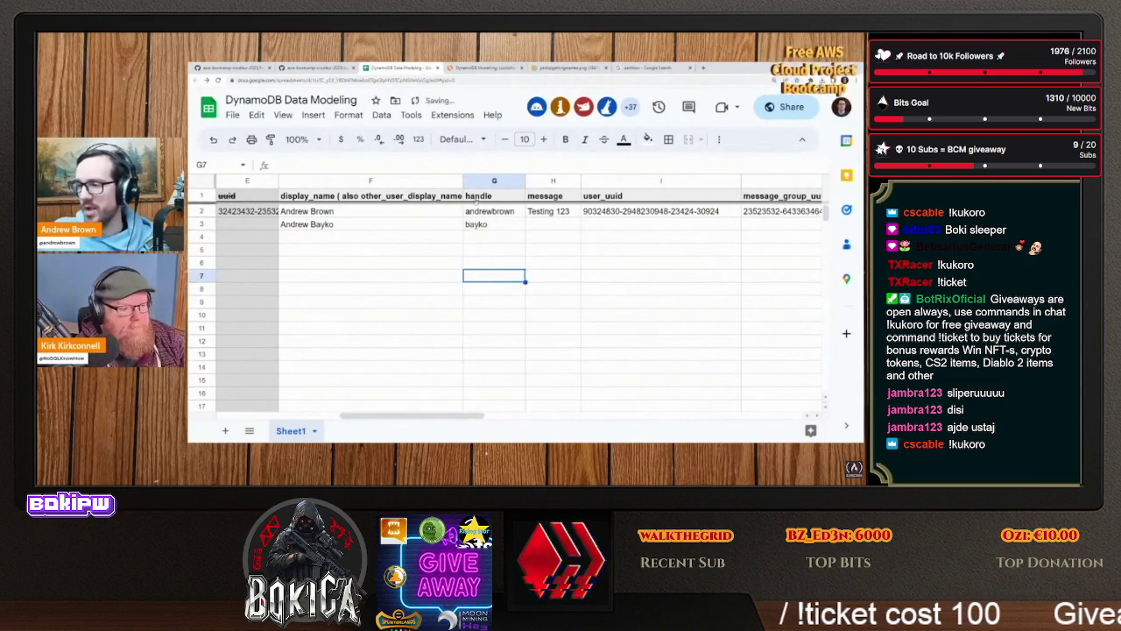
# Step: Change 'also' to 'aka' in the display_name header, annotate handle with 'aka other_user_handle', and widen column G
pyautogui.click(370, 195)
pyautogui.press('BackSpace')
pyautogui.press('BackSpace')
pyautogui.press('BackSpace')
pyautogui.write('aka')
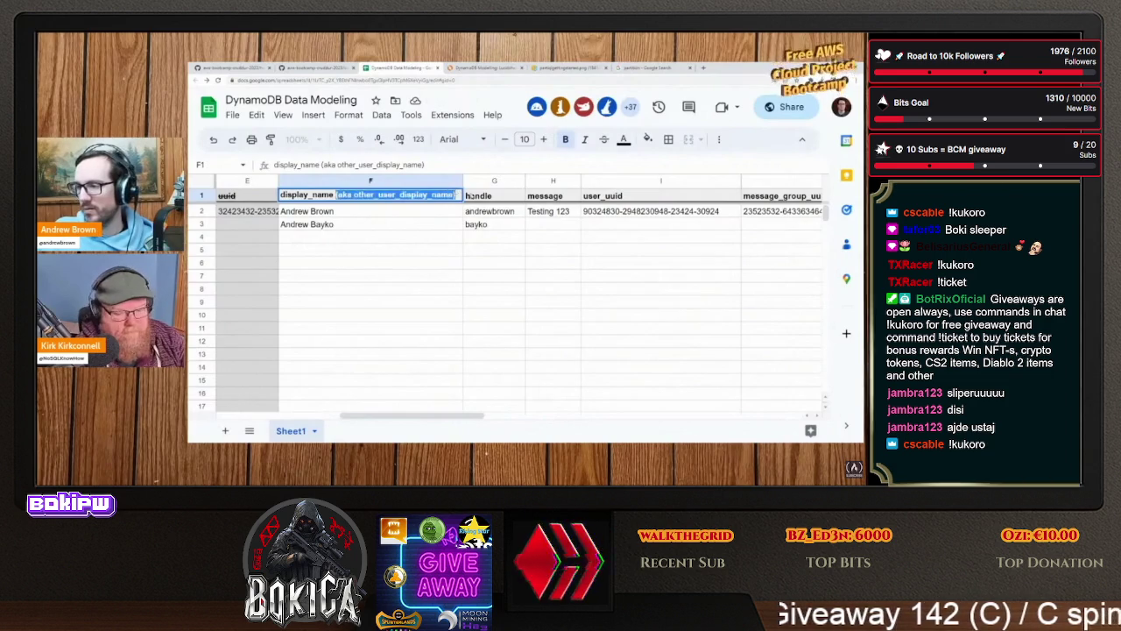
pyautogui.click(504, 195)
pyautogui.write('(aka other_user_display_name)')
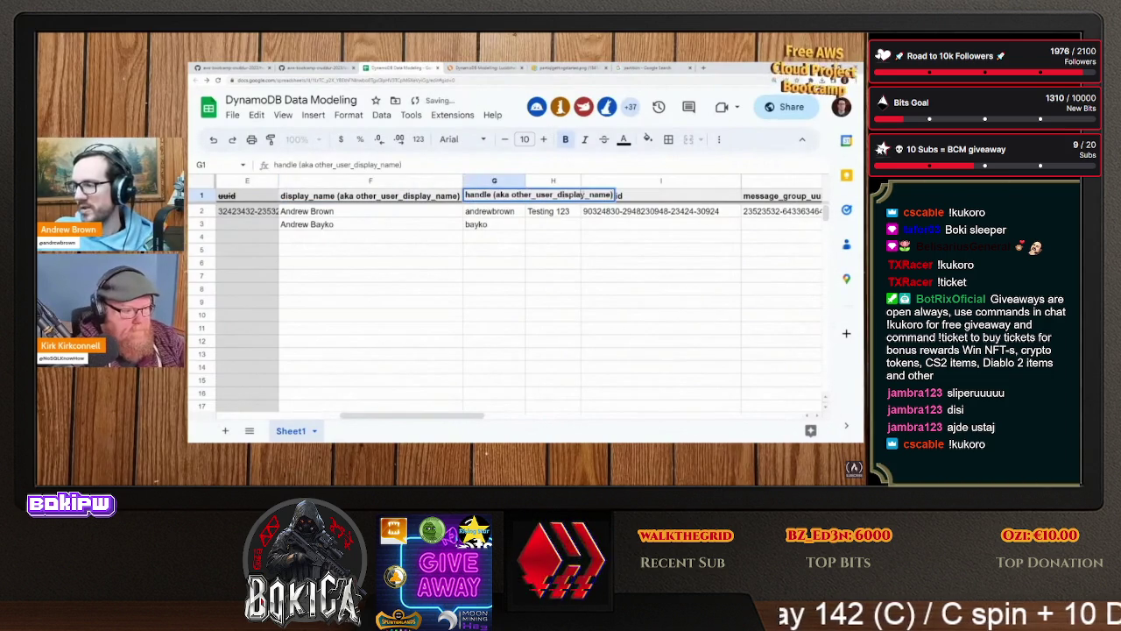
pyautogui.moveTo(601, 195); pyautogui.dragTo(566, 194)
pyautogui.press('BackSpace')
pyautogui.press('BackSpace')
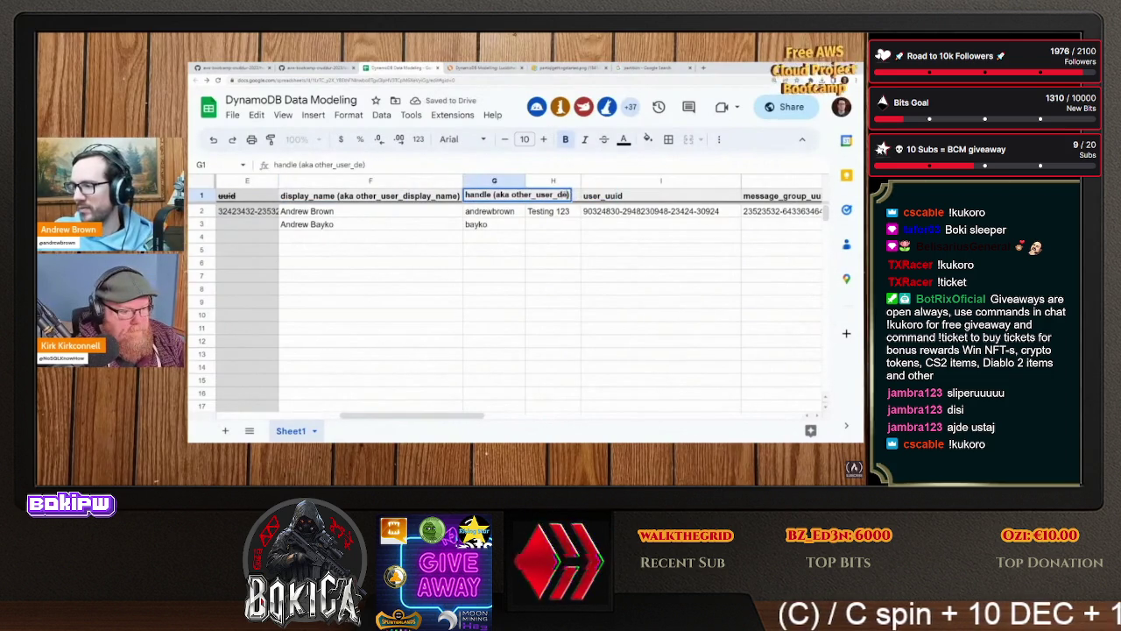
pyautogui.write('r_handl')
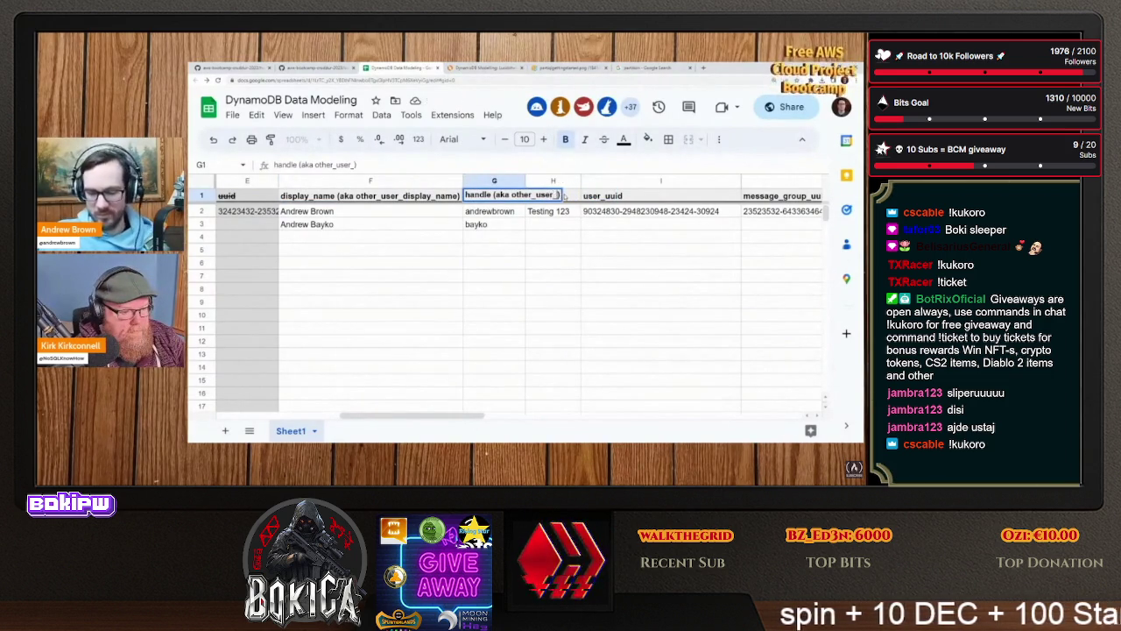
pyautogui.click(555, 288)
pyautogui.moveTo(526, 180); pyautogui.dragTo(607, 181)
pyautogui.moveTo(459, 418)
pyautogui.mouseDown()
pyautogui.moveTo(592, 418)
pyautogui.moveTo(462, 416)
pyautogui.mouseUp()
# Step: Annotate the message header H1 with 'aka last_message'
pyautogui.click(743, 195)
pyautogui.click(569, 195)
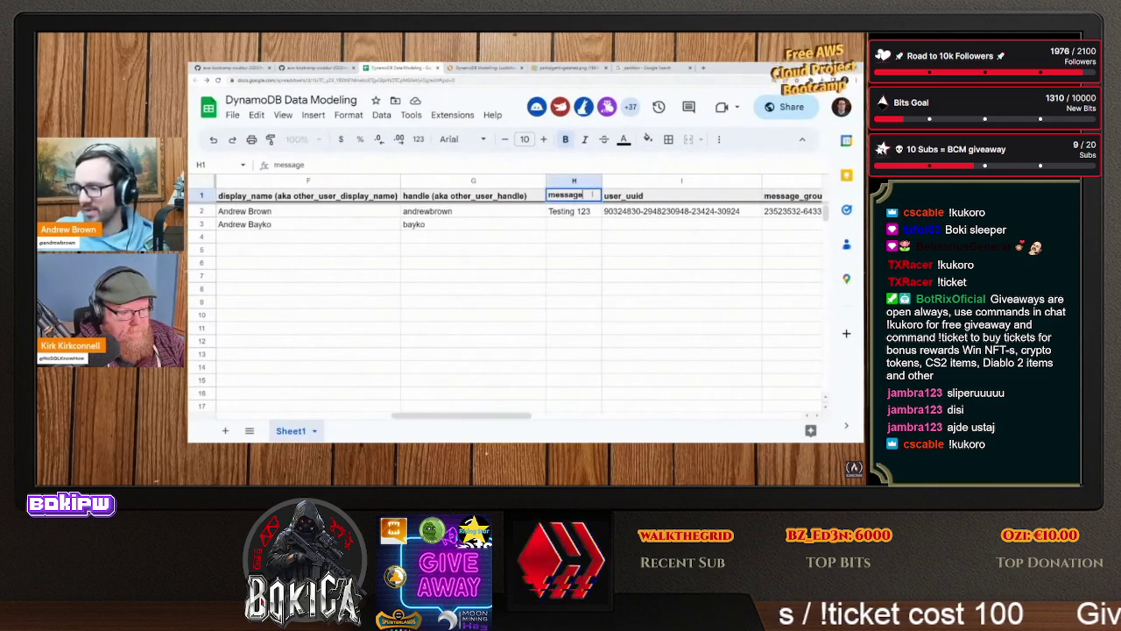
pyautogui.write('ka last_message')
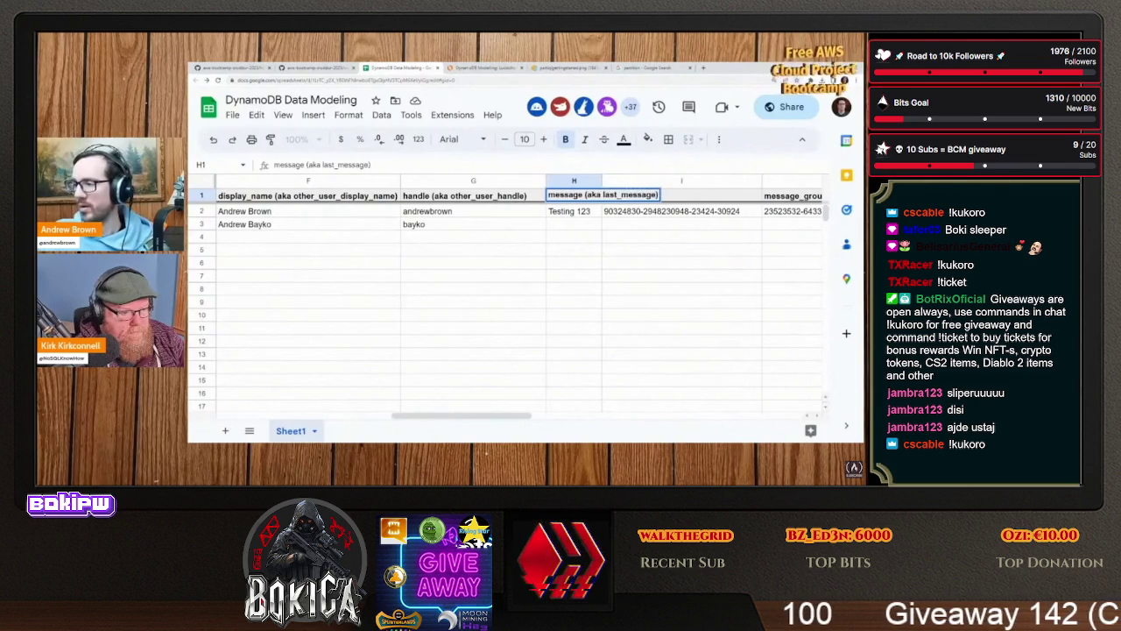
pyautogui.press('Return')
pyautogui.click(574, 224)
pyautogui.write('last_message')
pyautogui.click(574, 288)
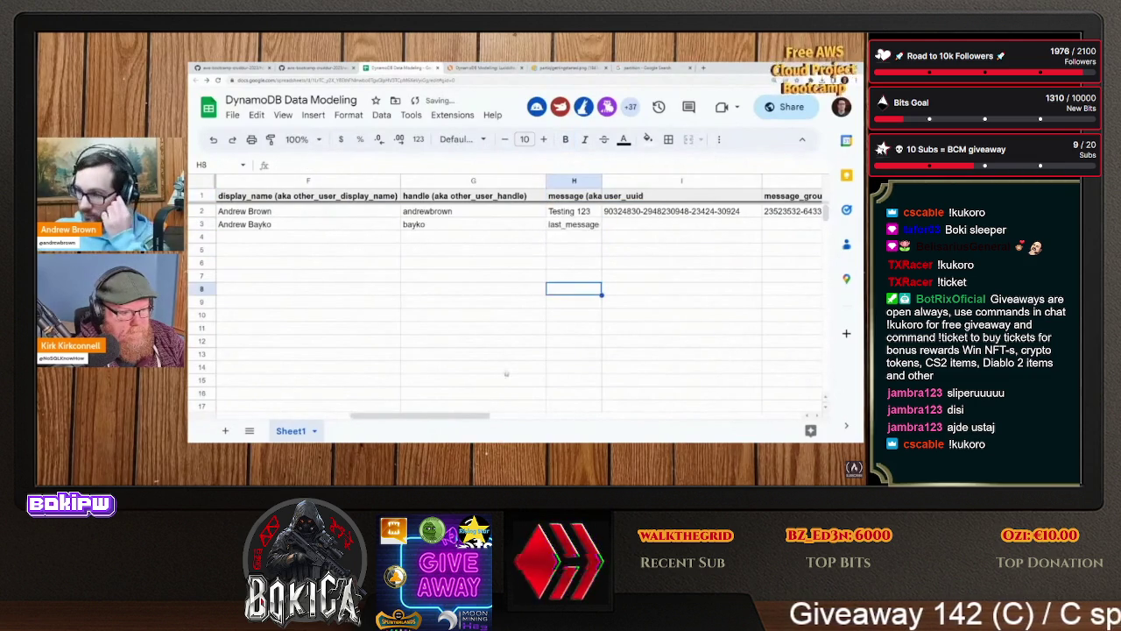
# Step: Copy the last message 'Great, I'll go take a look' from M3 into H3
pyautogui.moveTo(484, 411); pyautogui.dragTo(589, 414)
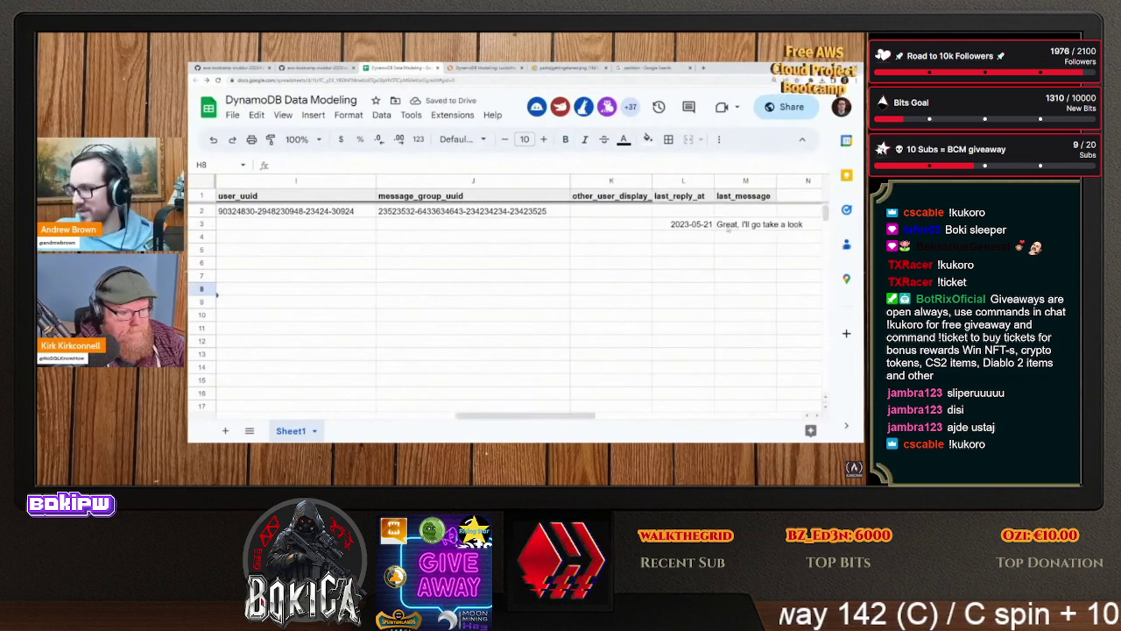
pyautogui.click(740, 224)
pyautogui.hscroll(-5, 438, 326)
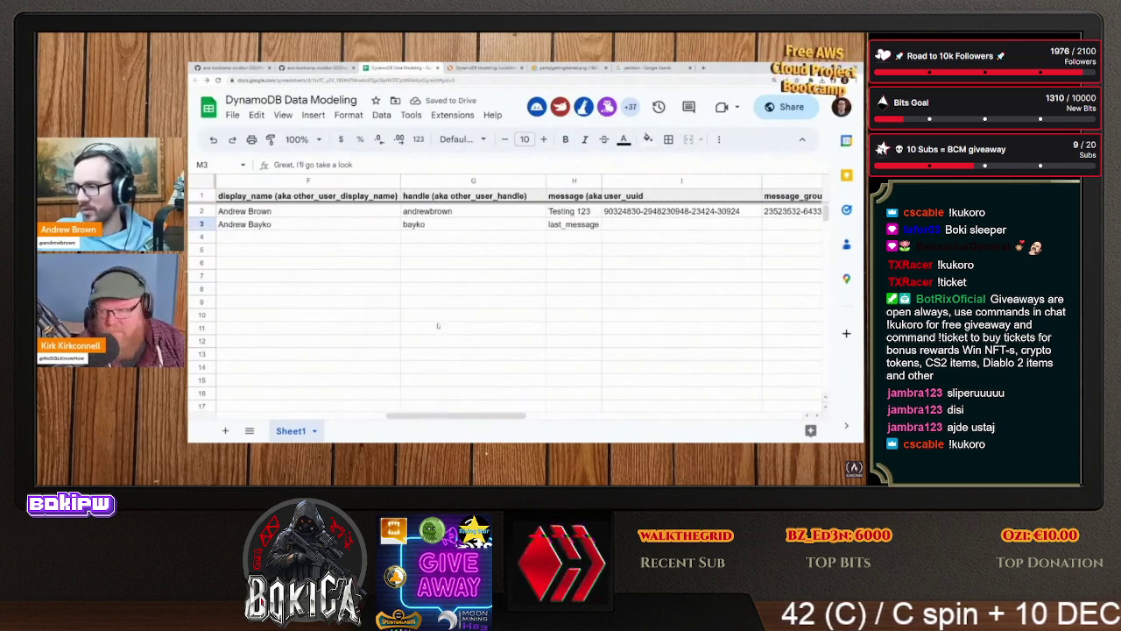
pyautogui.click(574, 224)
pyautogui.write("Great, I'll go take a look")
pyautogui.hscroll(2, 591, 407)
pyautogui.hscroll(3, 590, 407)
pyautogui.click(585, 302)
# Step: Check the last reply date in L3 and select the row 3 created_at cell
pyautogui.click(528, 226)
pyautogui.moveTo(589, 418); pyautogui.dragTo(341, 415)
pyautogui.click(473, 224)
pyautogui.click(583, 224)
# Step: Enter 2023-05-21 in C3 and add a last_reply_at note to the created_at header
pyautogui.write('2023-05-21')
pyautogui.click(583, 261)
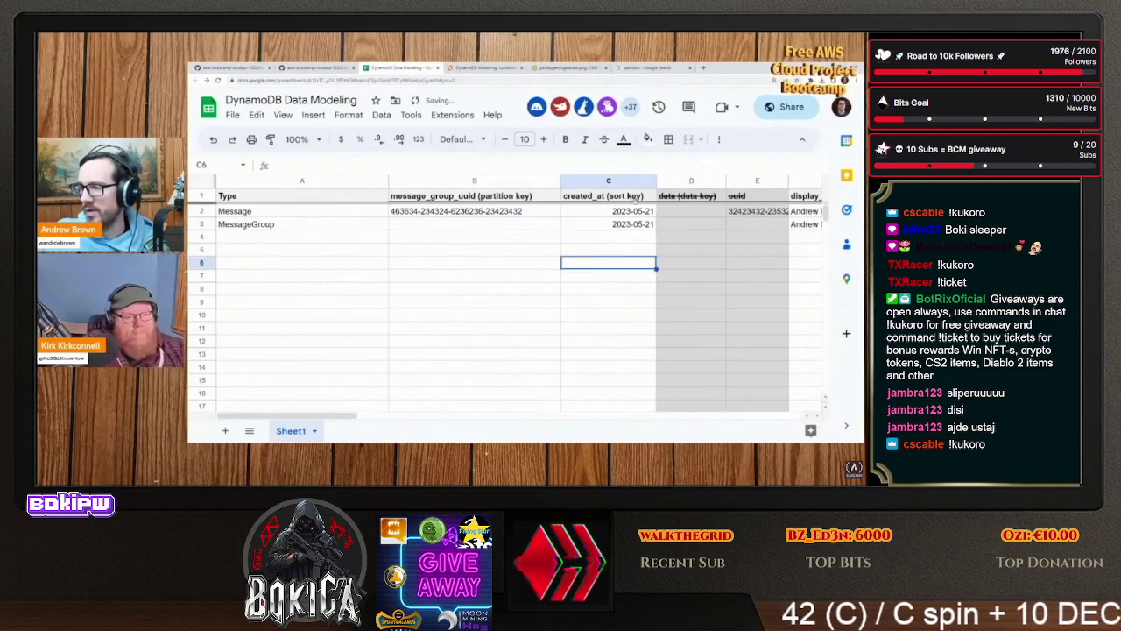
pyautogui.click(641, 200)
pyautogui.write('()')
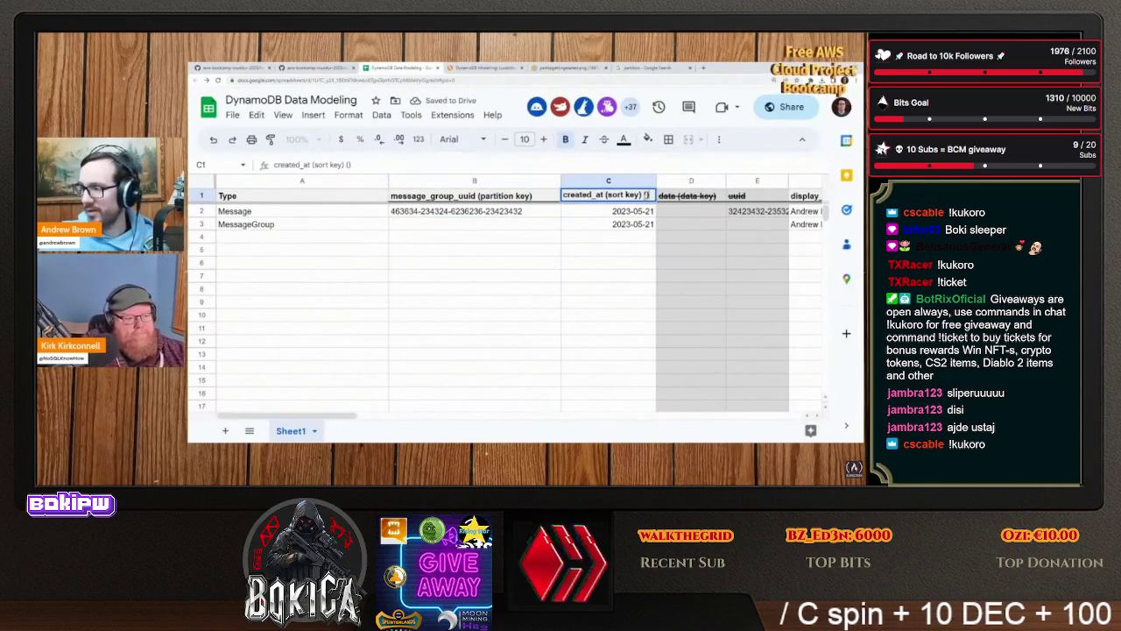
pyautogui.write('te')
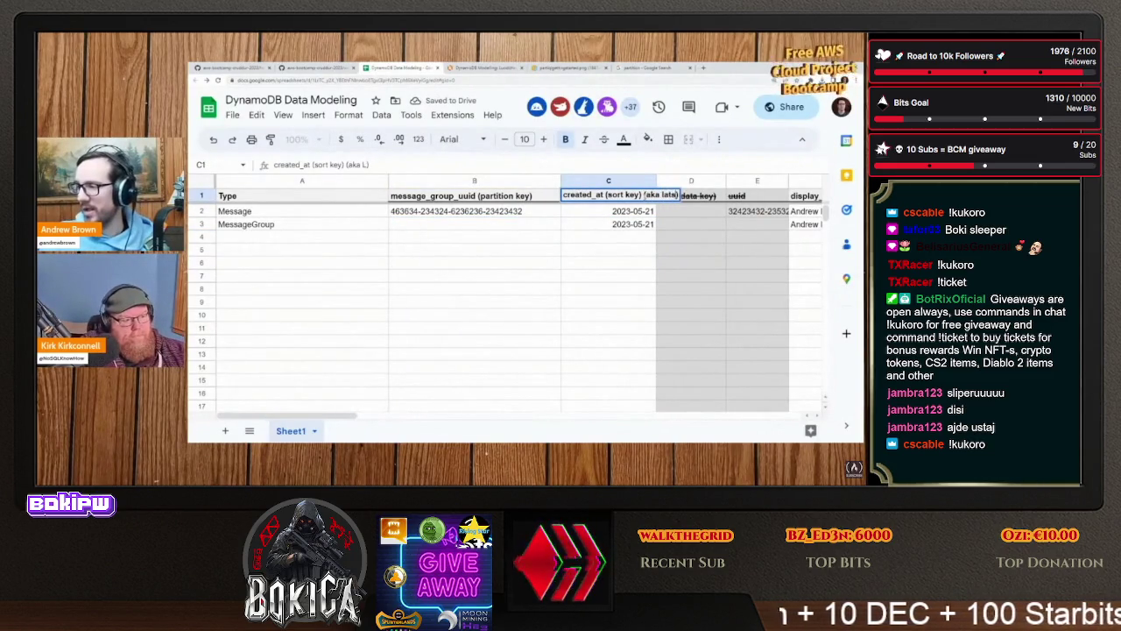
pyautogui.press('BackSpace')
pyautogui.press('BackSpace')
pyautogui.write('st_reply_at')
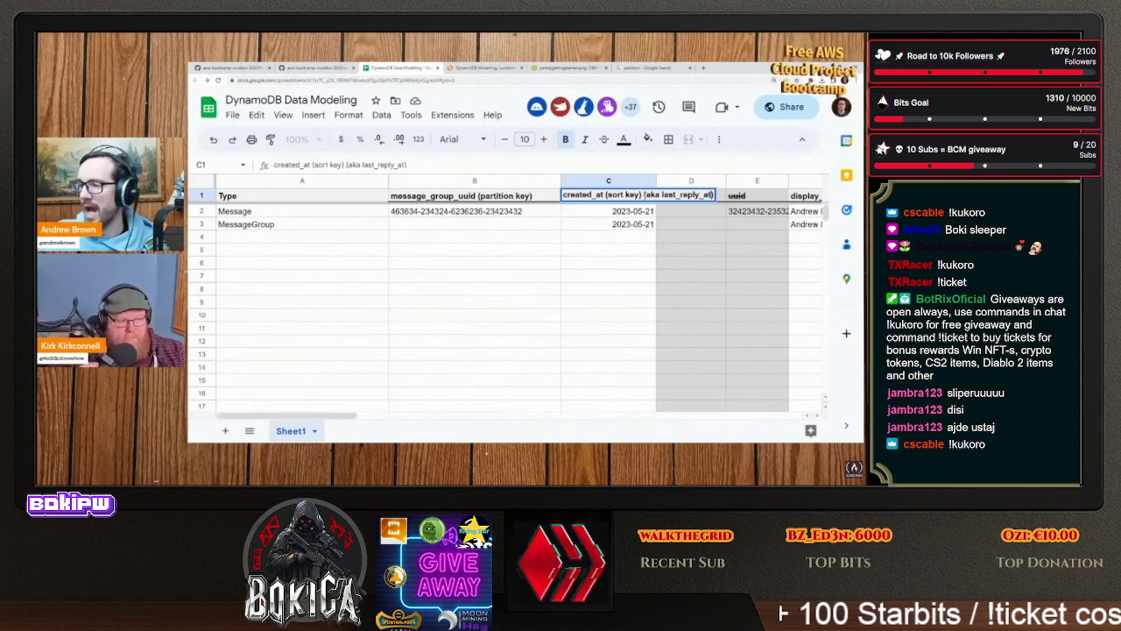
pyautogui.click(607, 262)
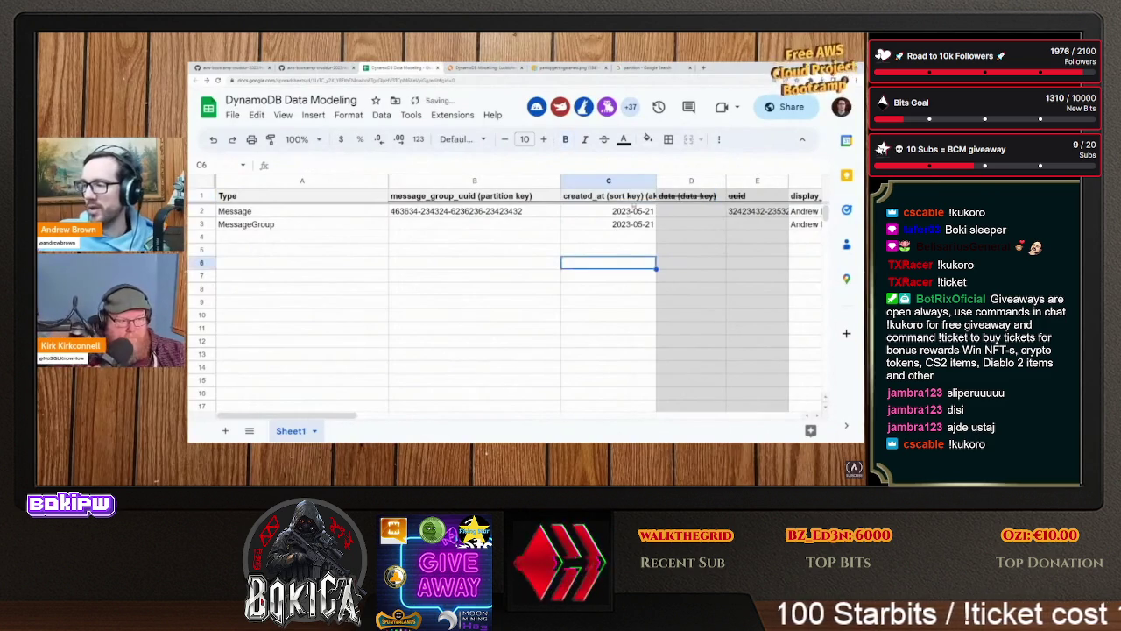
# Step: Rename the column C header to 'sk (created_at or last_reply_at)' and auto-fit its width
pyautogui.click(608, 194)
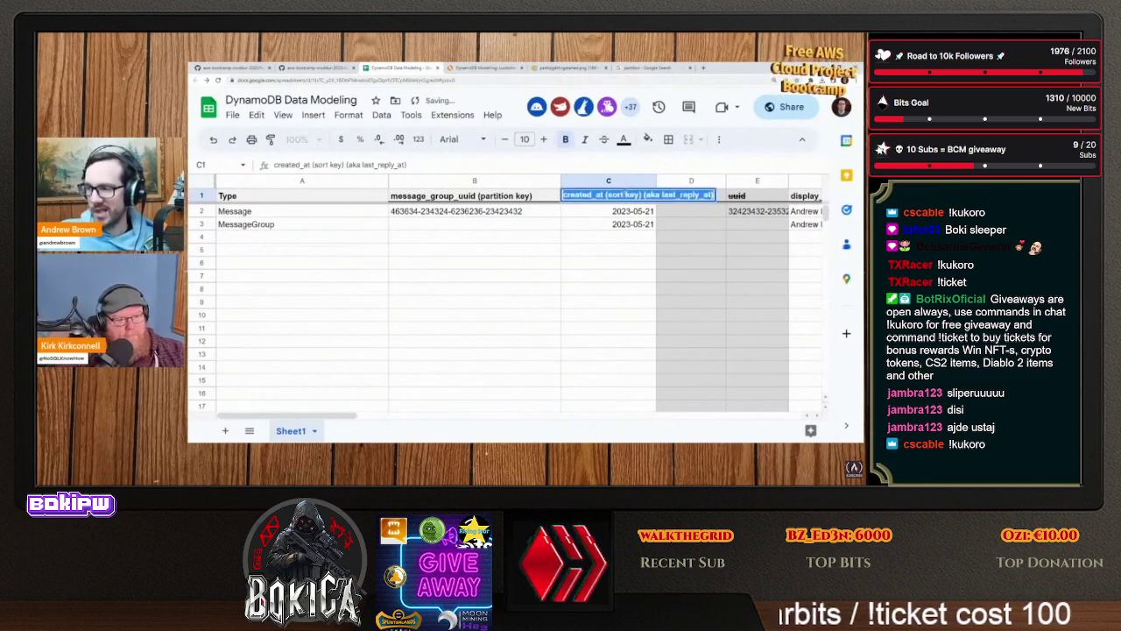
pyautogui.write('sk')
pyautogui.press('Return')
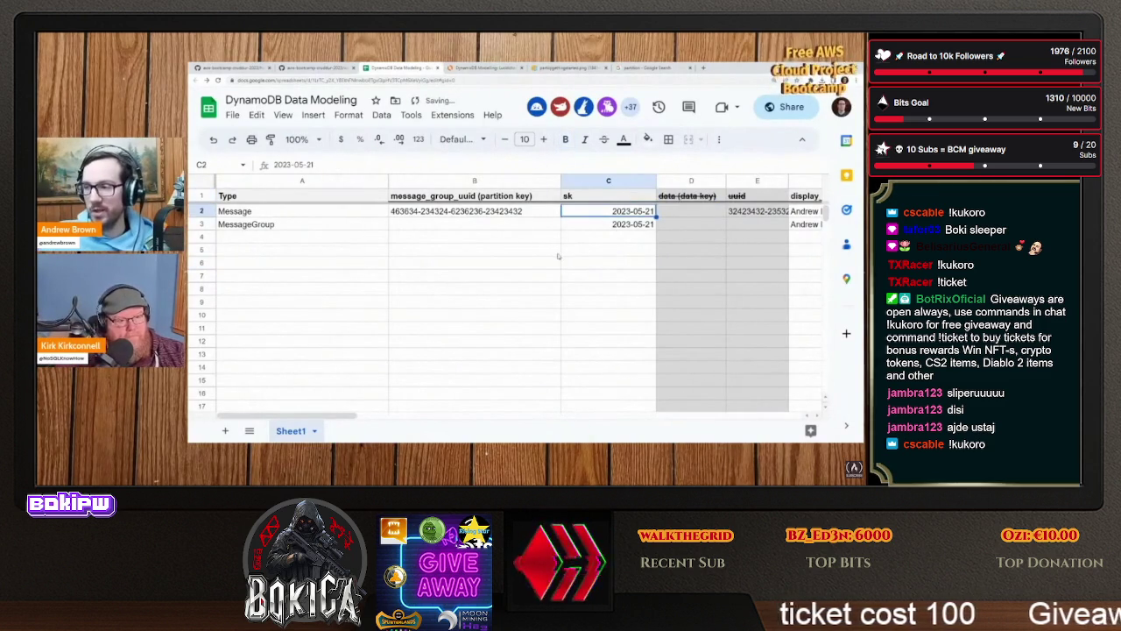
pyautogui.click(547, 250)
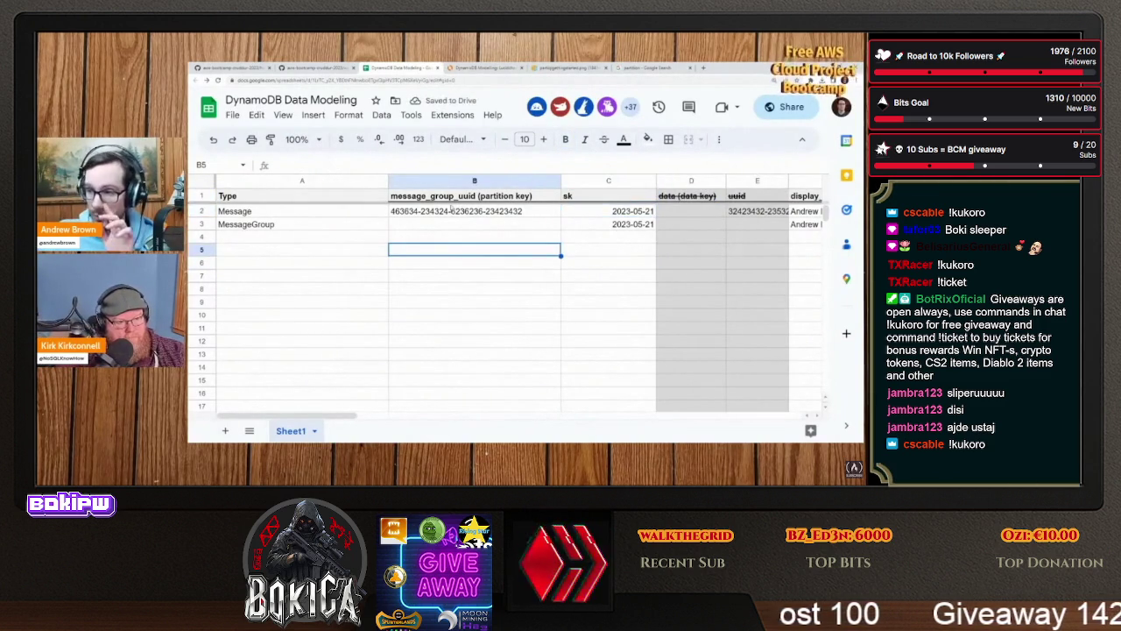
pyautogui.click(521, 290)
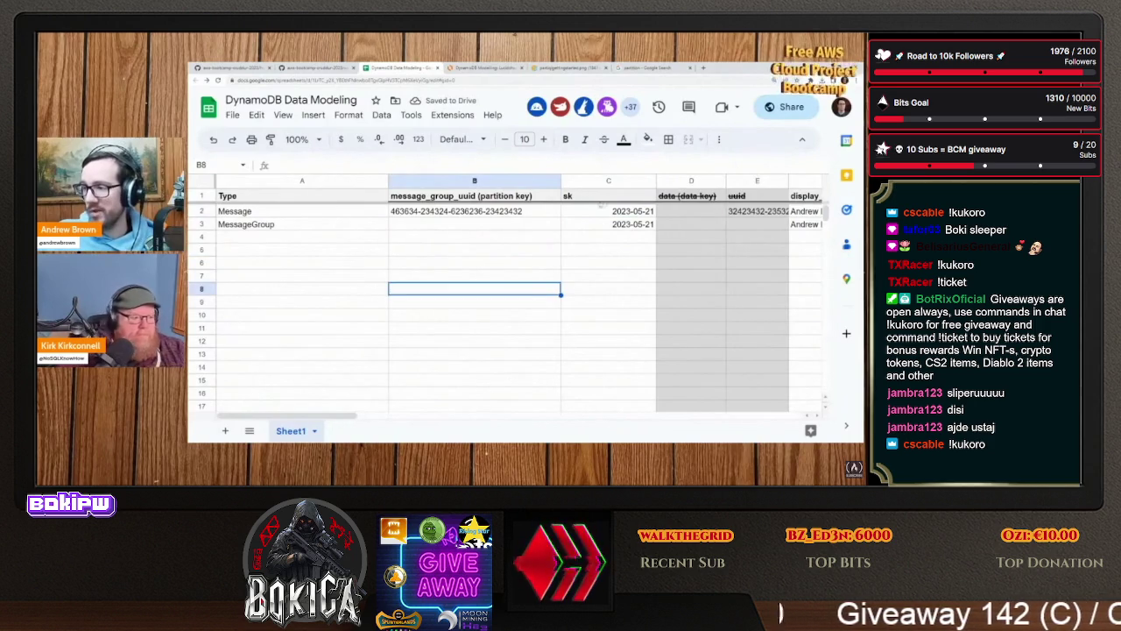
pyautogui.click(594, 195)
pyautogui.doubleClick(594, 195)
pyautogui.write('(')
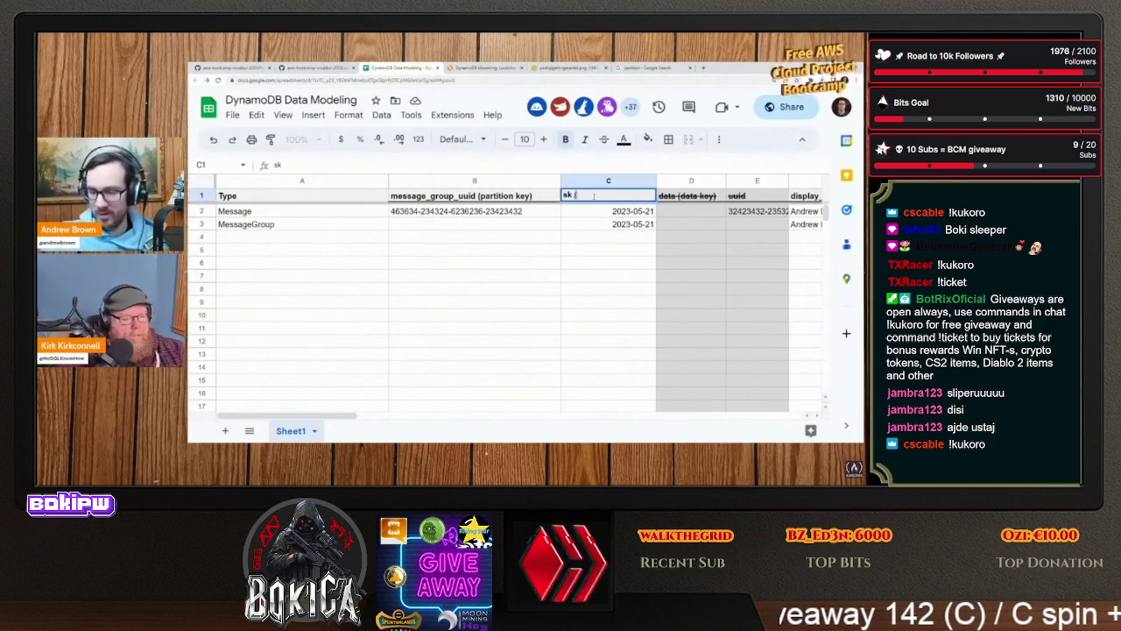
pyautogui.write('created_at or last_repl')
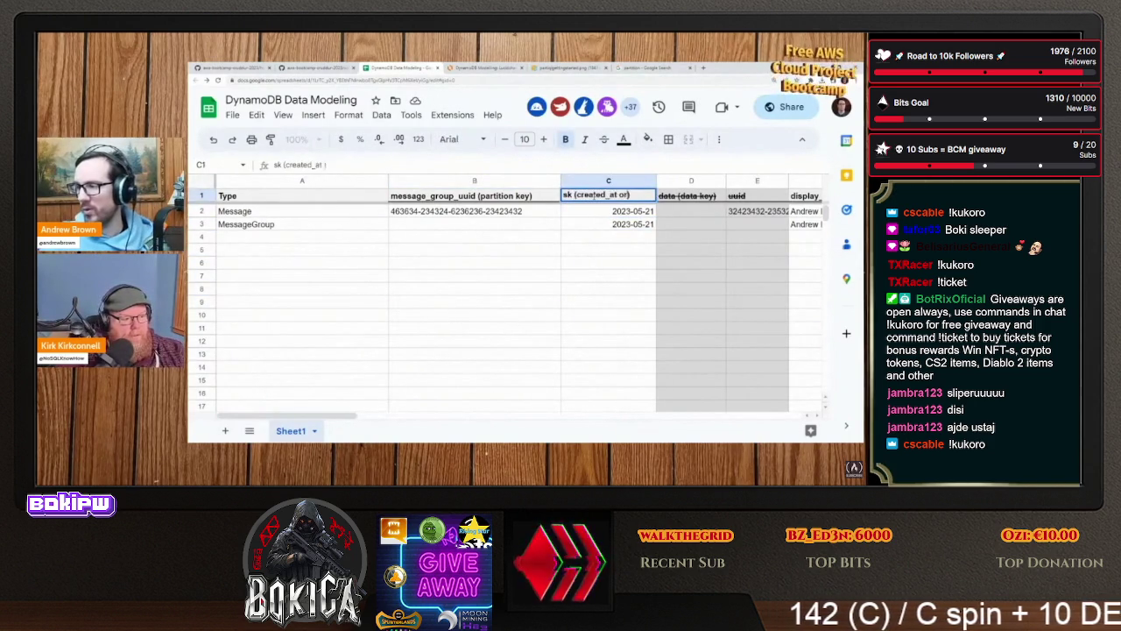
pyautogui.write('y_at')
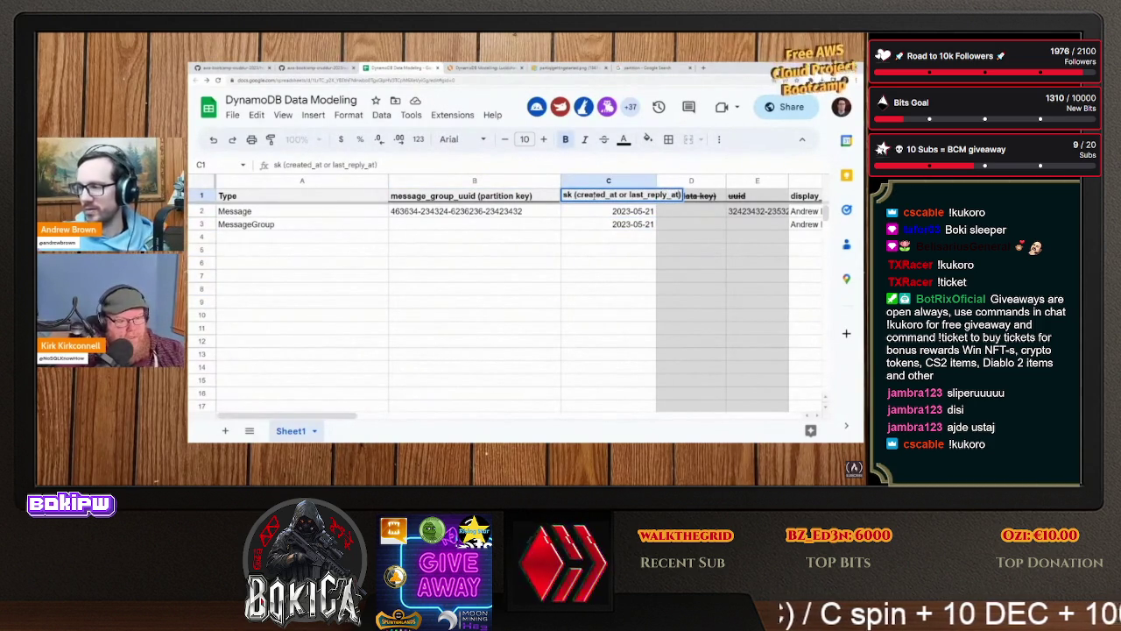
pyautogui.click(618, 298)
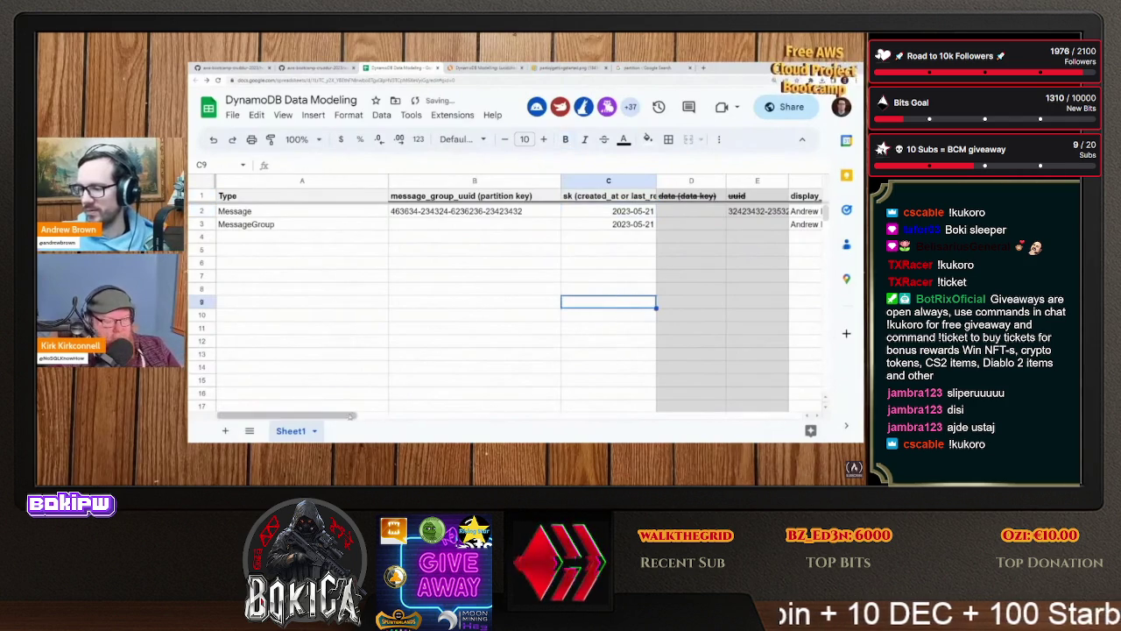
pyautogui.doubleClick(655, 179)
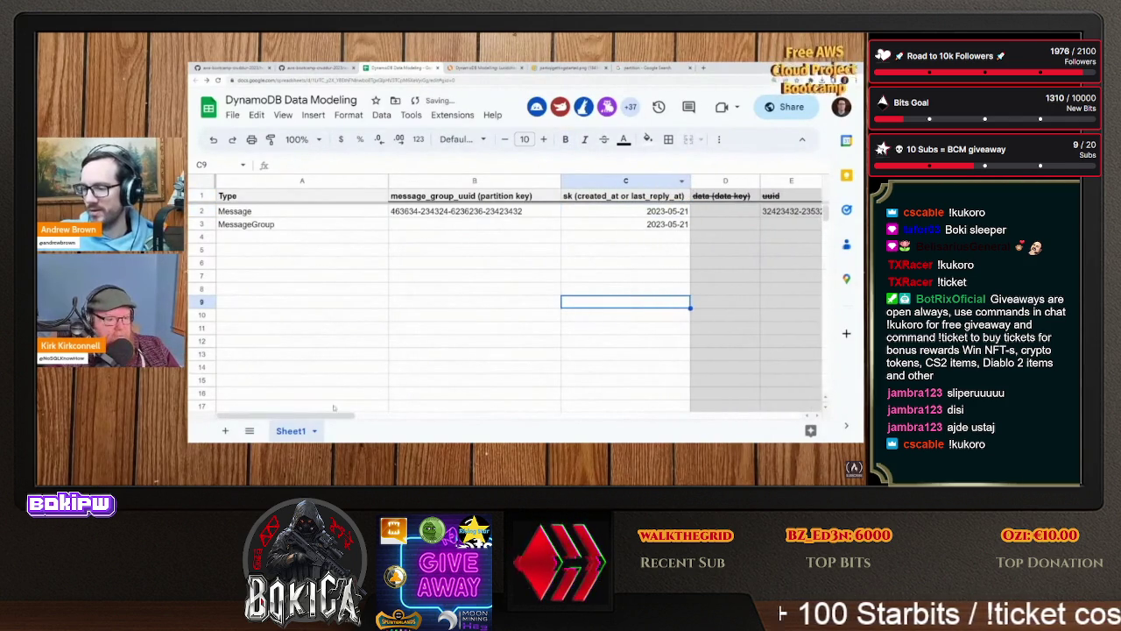
# Step: Delete columns K through M
pyautogui.moveTo(338, 414); pyautogui.dragTo(599, 412)
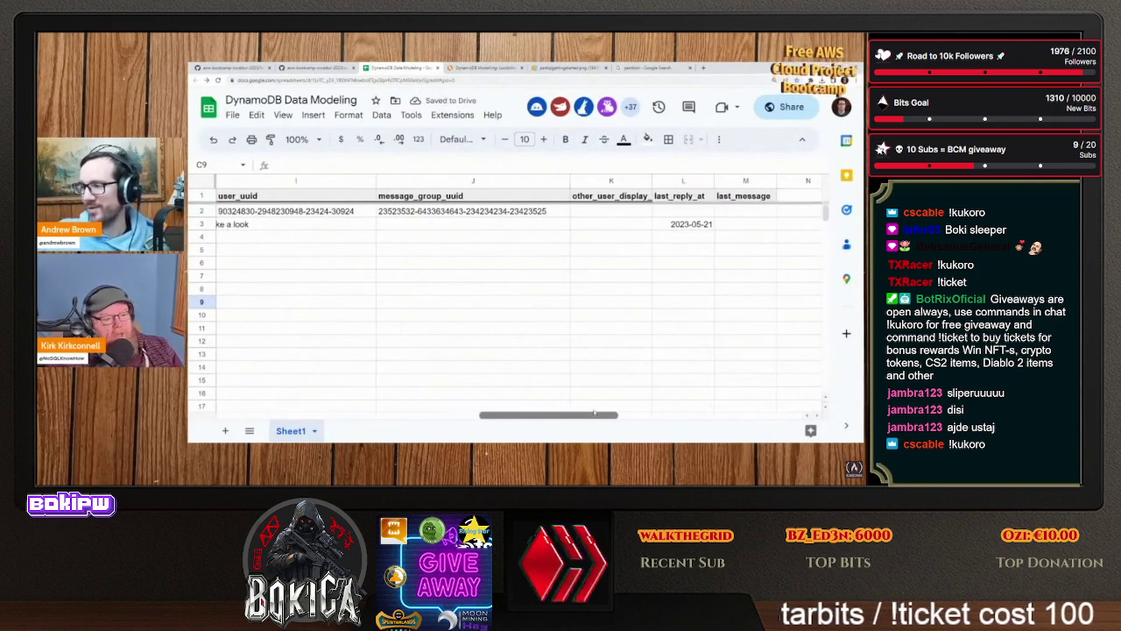
pyautogui.moveTo(611, 182); pyautogui.dragTo(735, 181)
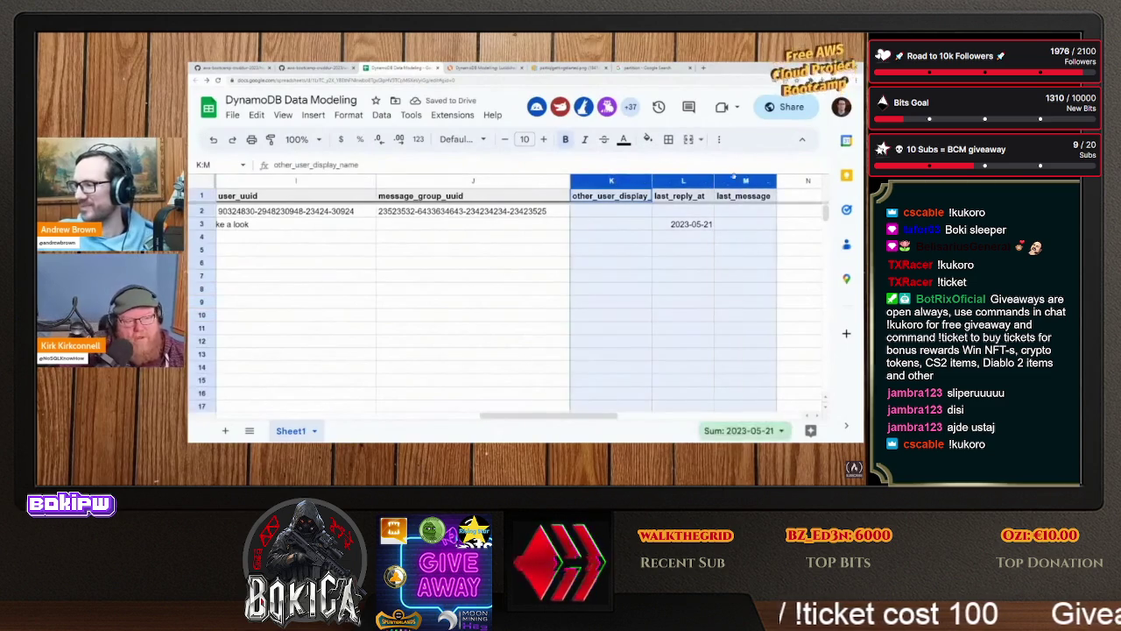
pyautogui.rightClick(736, 181)
pyautogui.click(746, 281)
pyautogui.hscroll(-10, 525, 306)
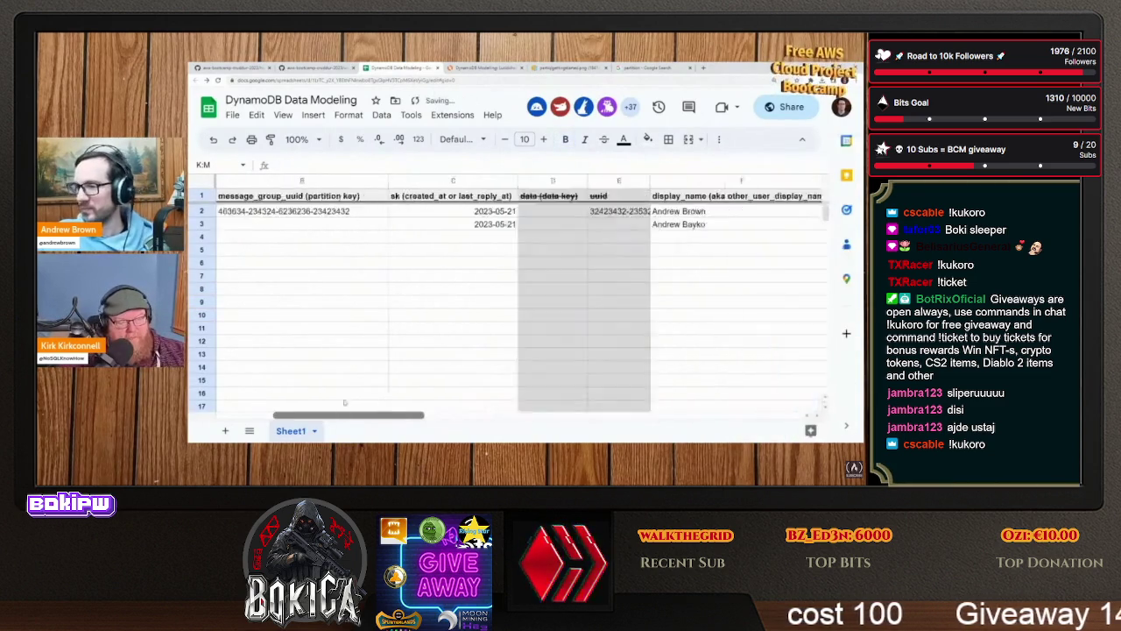
pyautogui.click(377, 302)
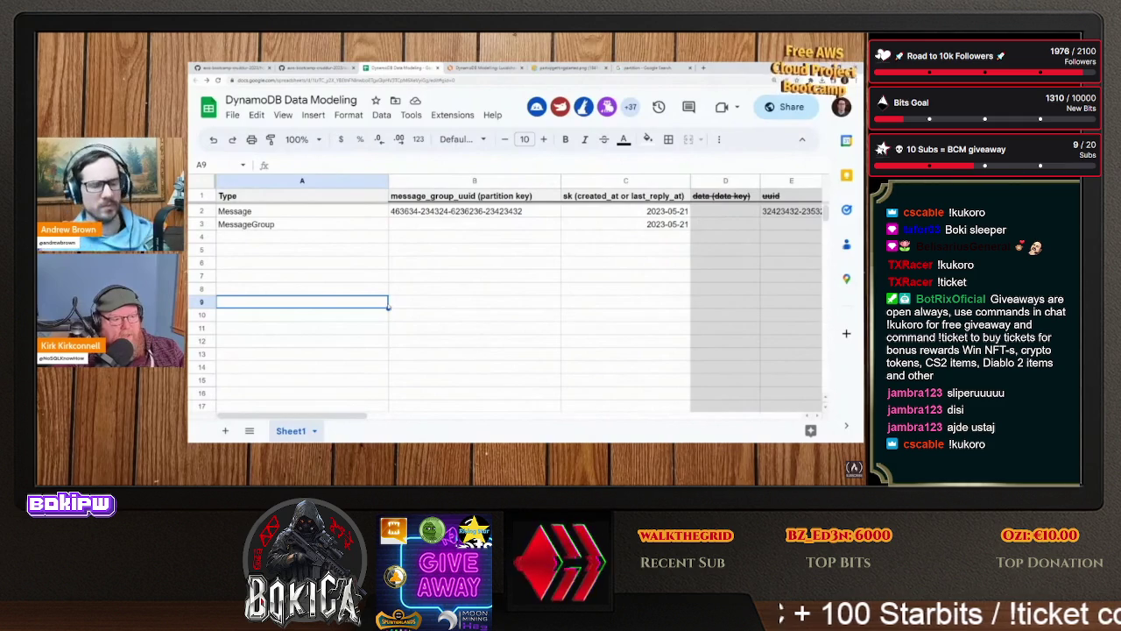
# Step: Prefix the C2 and C3 dates with 'Message#' and 'MessageGroup#' copied from the Type column
pyautogui.click(324, 210)
pyautogui.hotkey('ctrl', 'c')
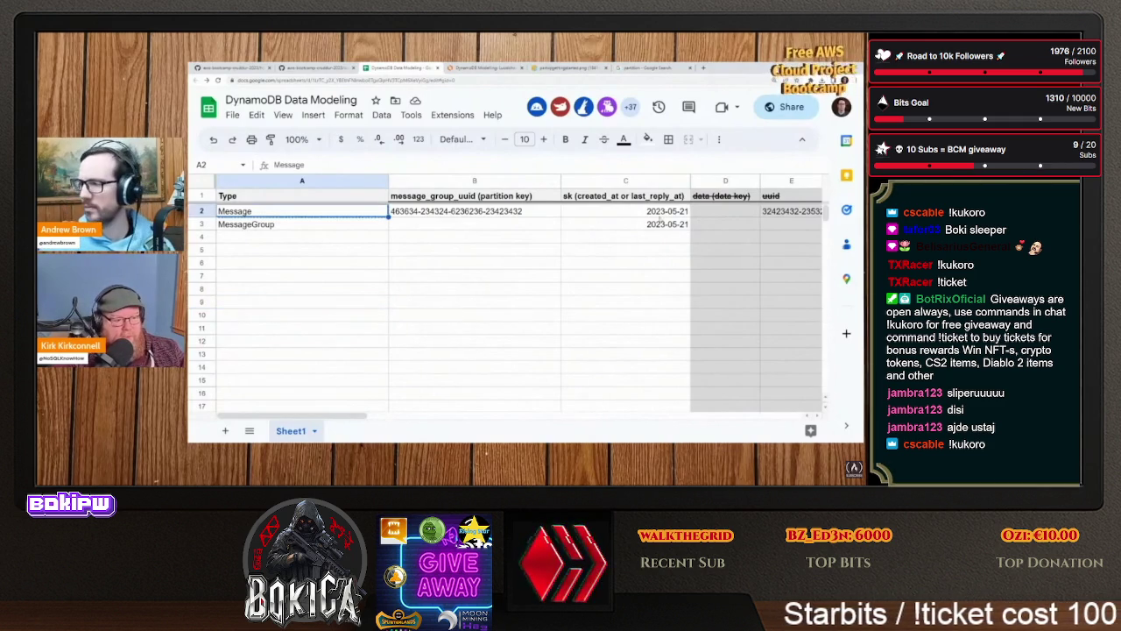
pyautogui.doubleClick(646, 210)
pyautogui.hotkey('ctrl', 'v')
pyautogui.write('#')
pyautogui.click(451, 249)
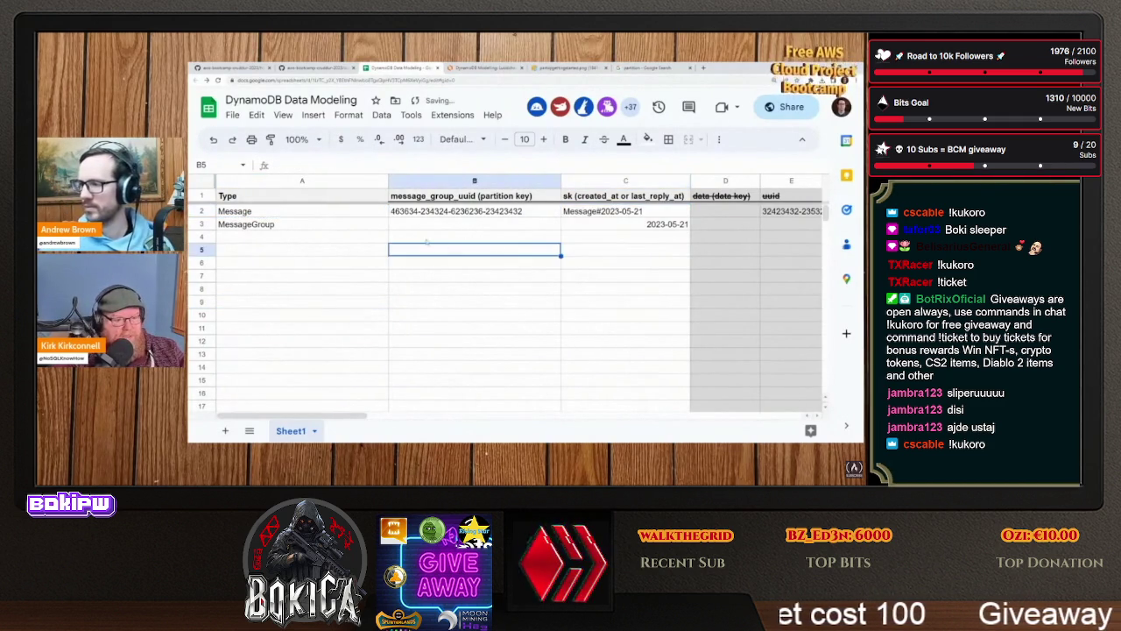
pyautogui.click(329, 223)
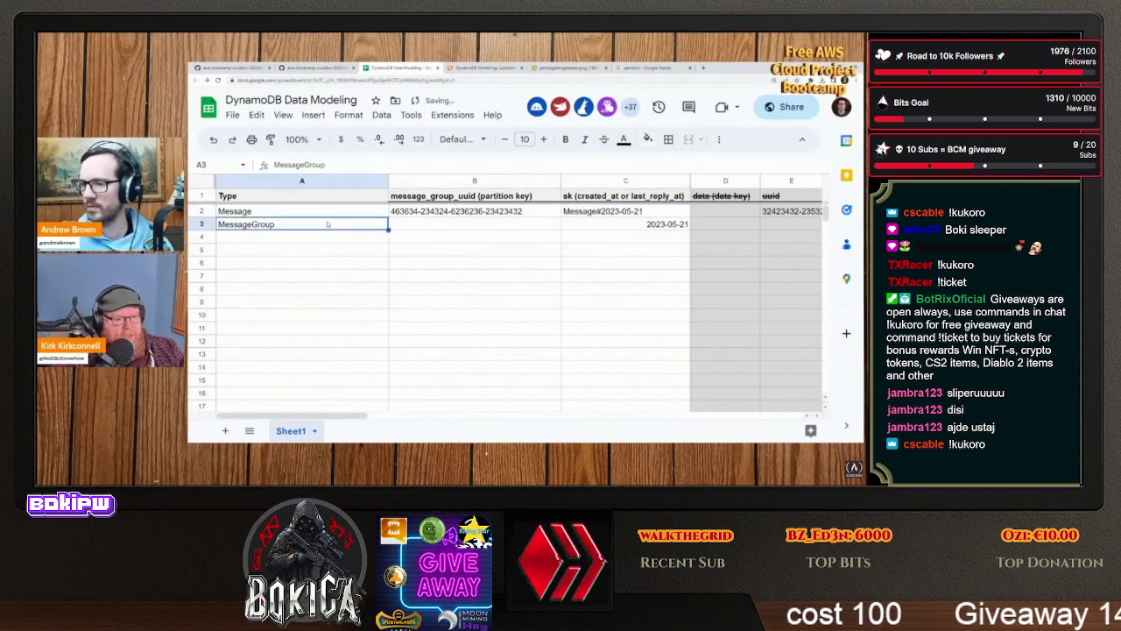
pyautogui.doubleClick(646, 224)
pyautogui.hotkey('ctrl', 'v')
pyautogui.write('#')
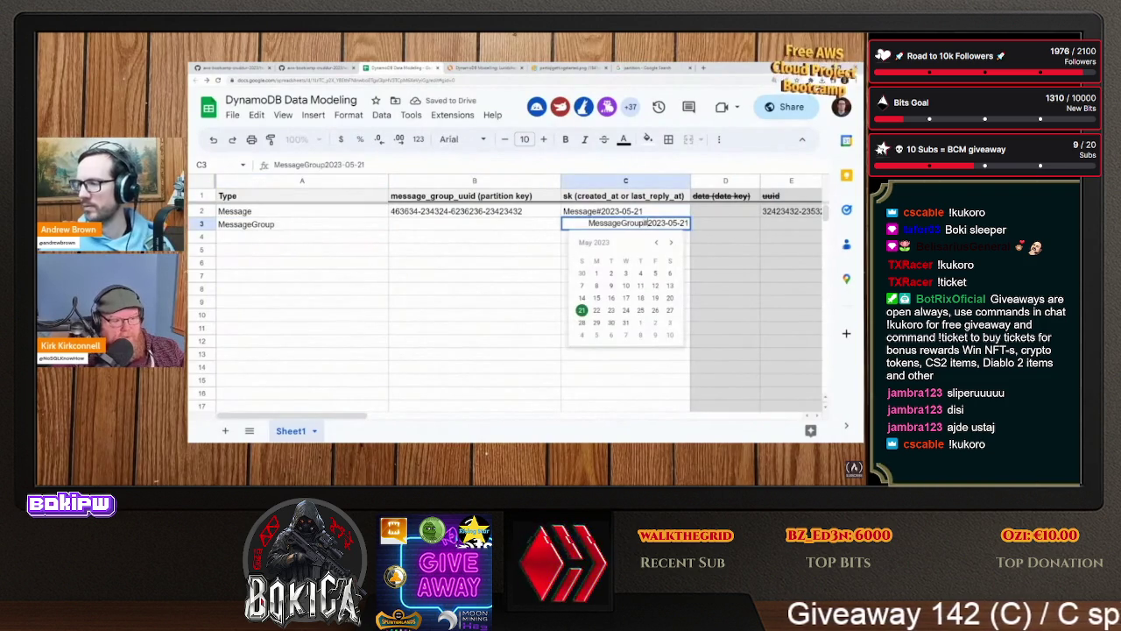
pyautogui.click(510, 253)
# Step: Delete the Type column A
pyautogui.click(292, 184)
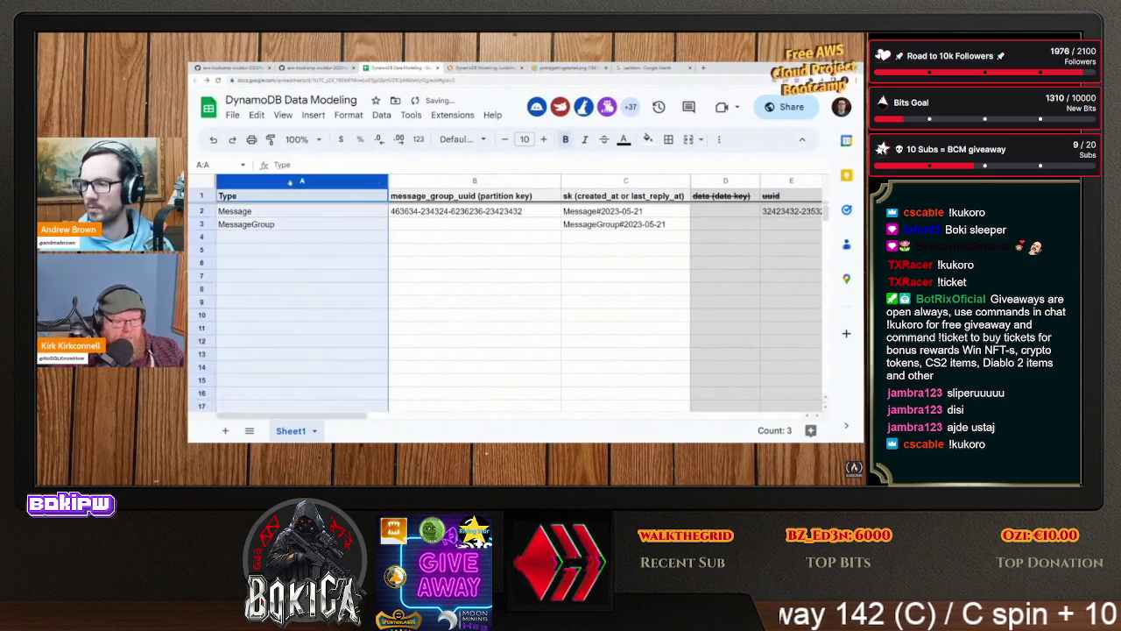
pyautogui.rightClick(291, 184)
pyautogui.click(377, 279)
pyautogui.click(467, 266)
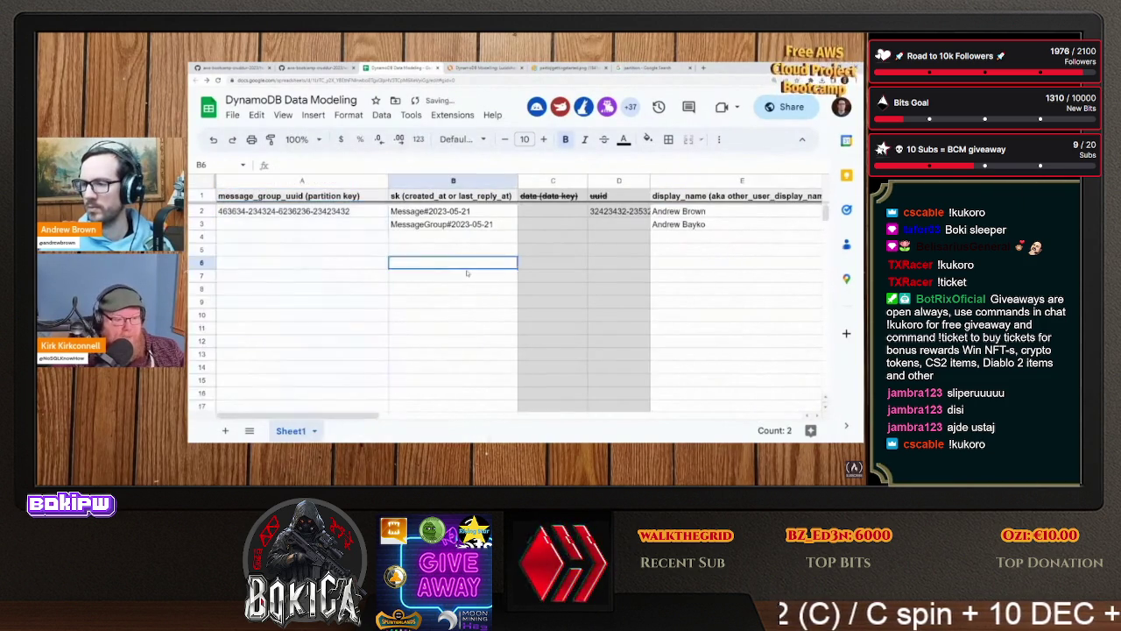
# Step: Shorten the sk prefixes to MSG#2023-05-21 and GRP#2023-05-21
pyautogui.click(407, 211)
pyautogui.doubleClick(407, 210)
pyautogui.write('MSG')
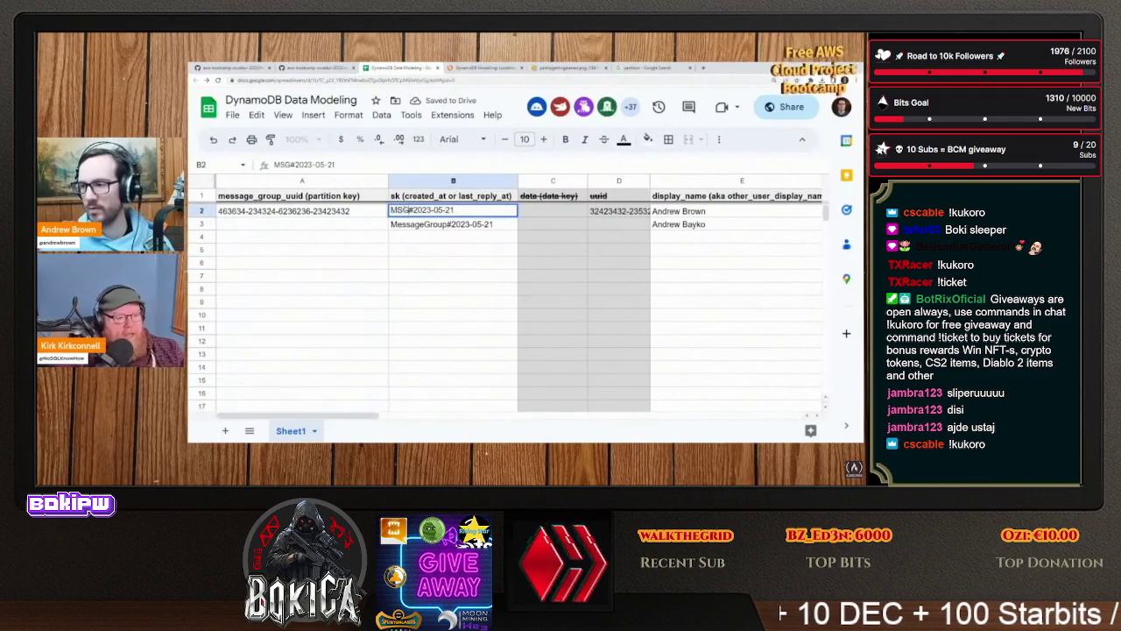
pyautogui.press('Return')
pyautogui.press('Return')
pyautogui.write('RP')
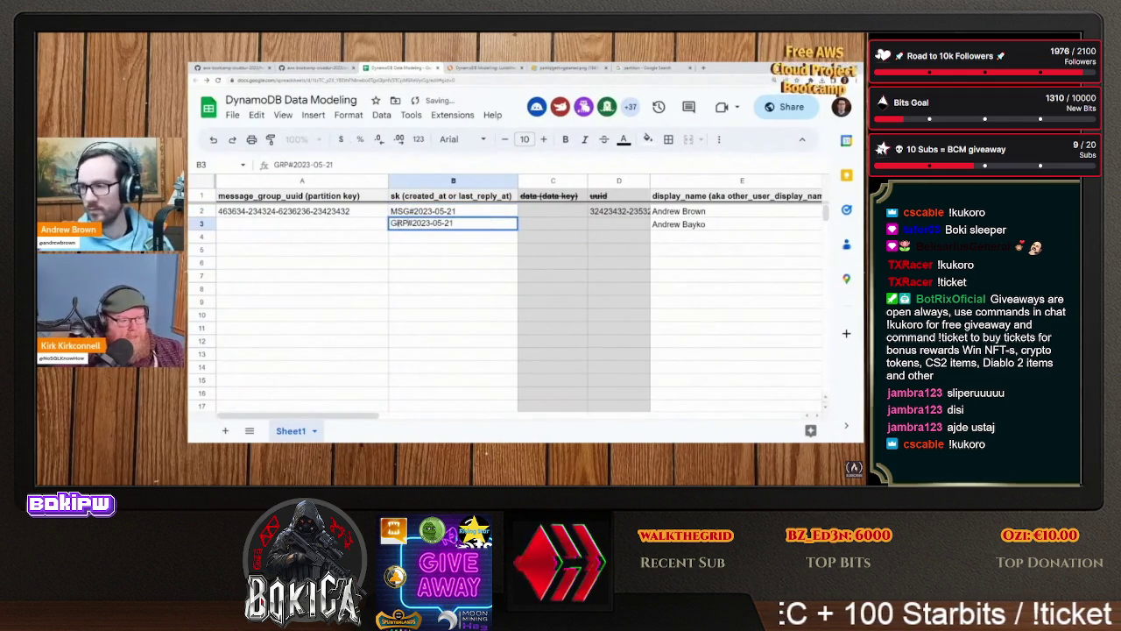
pyautogui.click(433, 276)
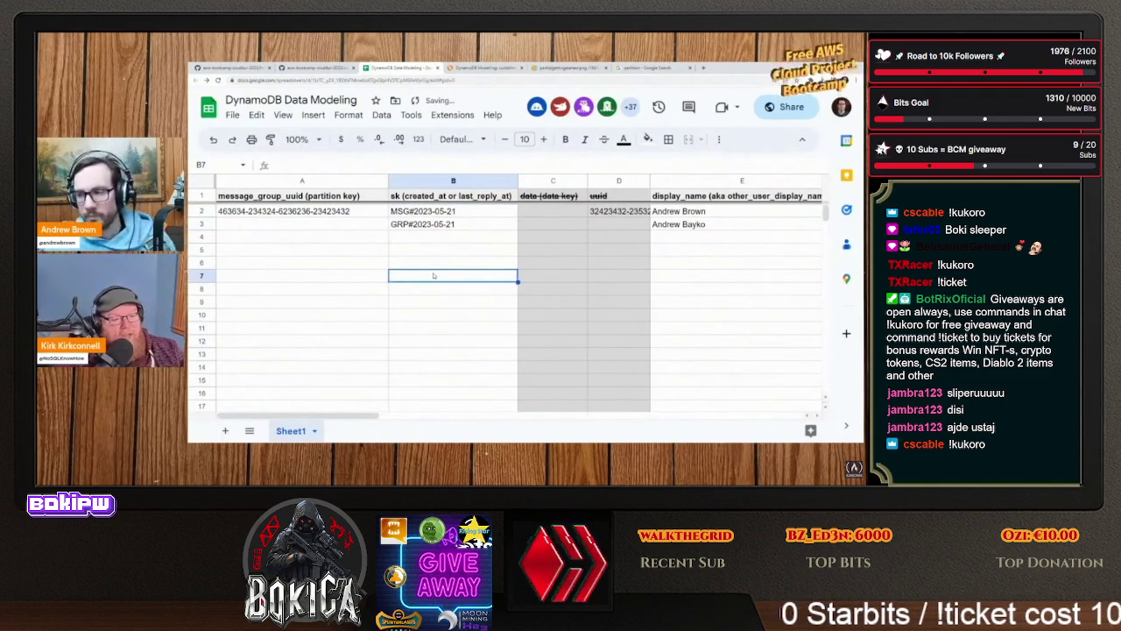
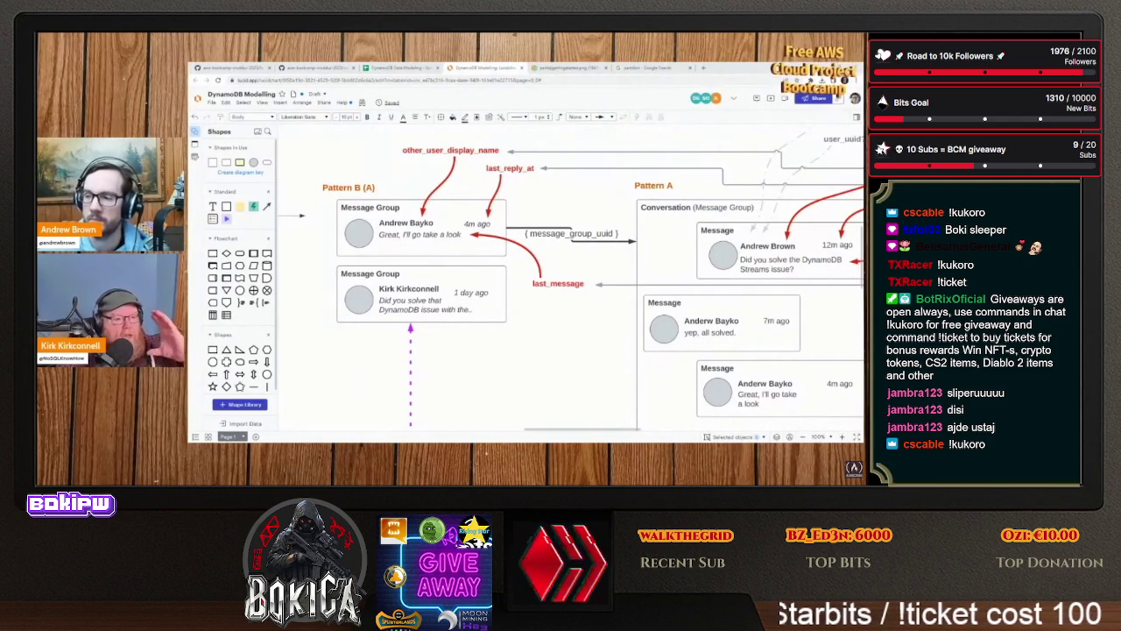
# Step: Switch to the DynamoDB Data Modeling sheet and select the empty cell B6
pyautogui.hotkey('ctrl', 'shift', 'Tab')
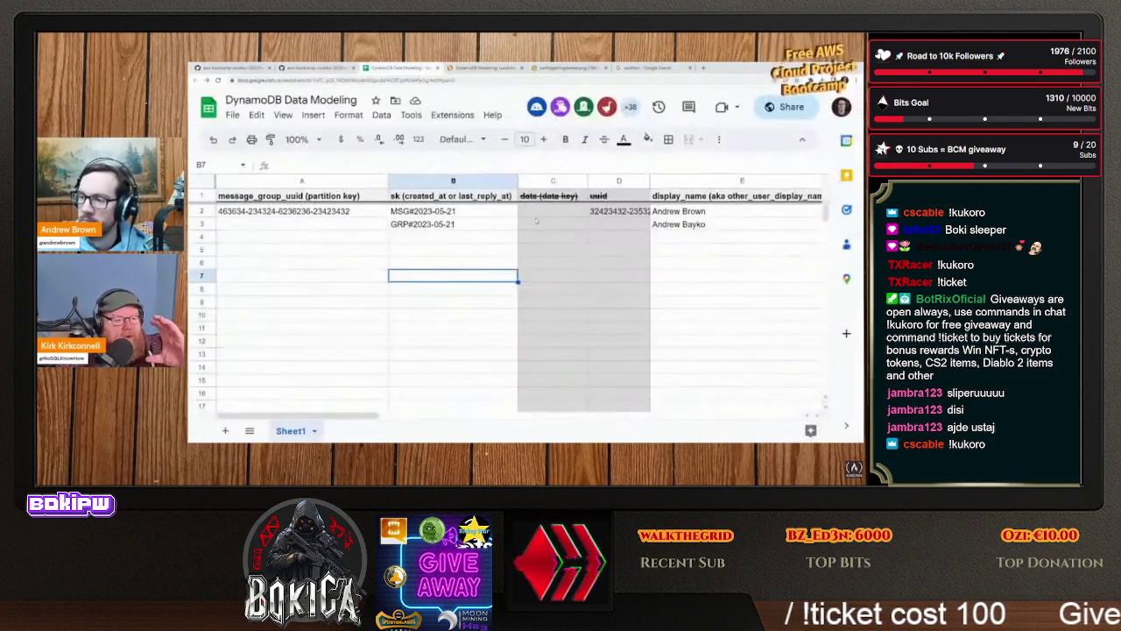
pyautogui.click(508, 266)
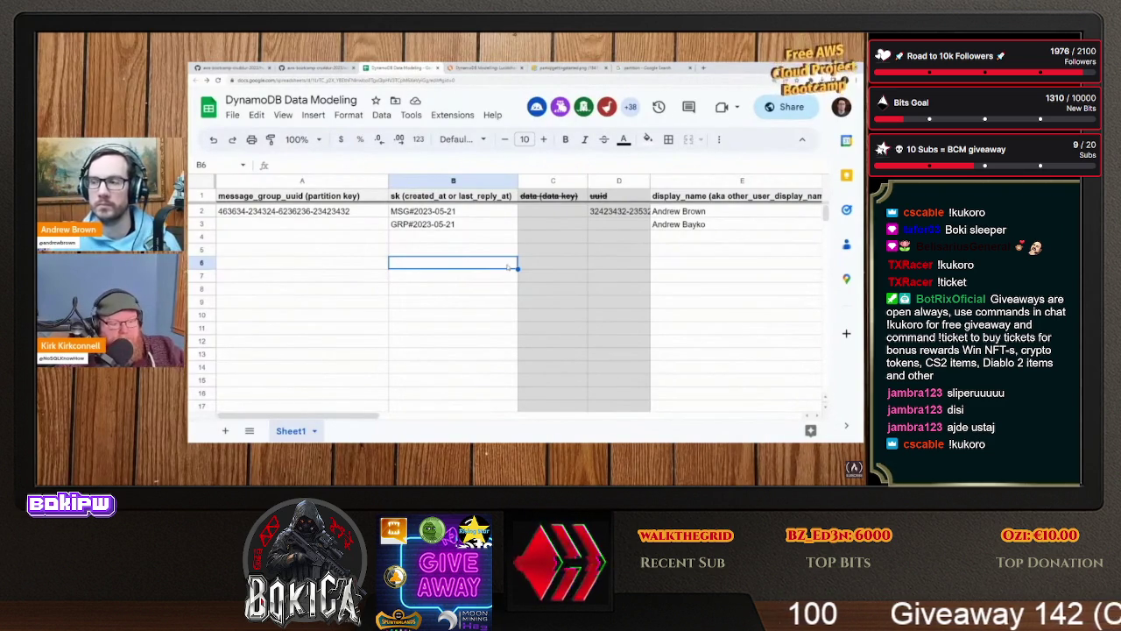
pyautogui.click(477, 69)
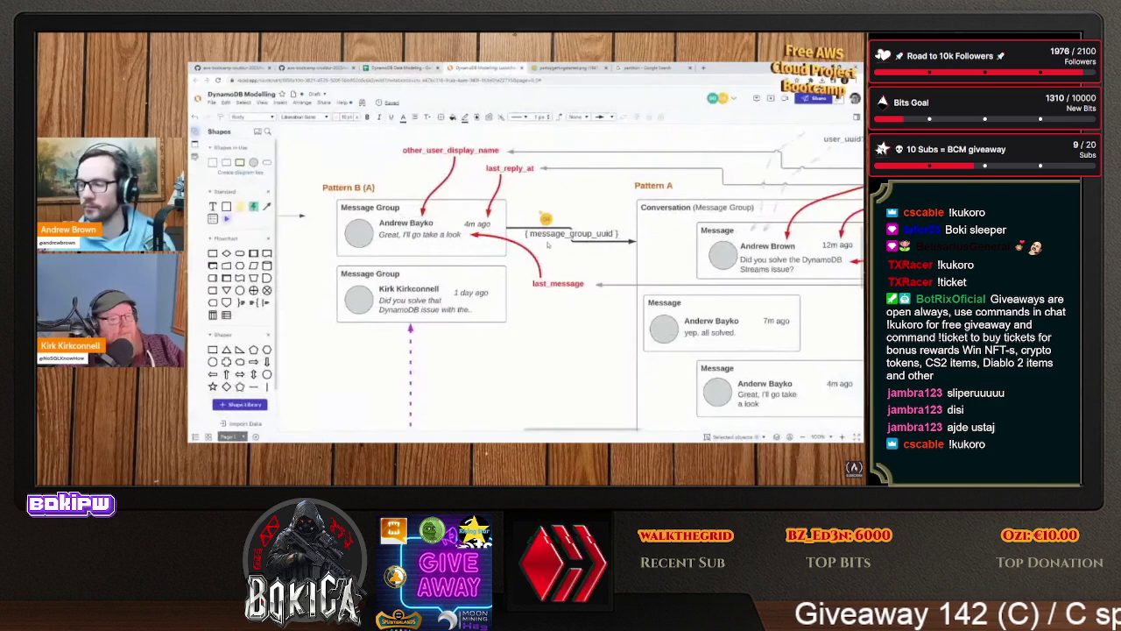
pyautogui.moveTo(574, 353)
pyautogui.mouseDown()
pyautogui.moveTo(430, 294)
pyautogui.moveTo(388, 179)
pyautogui.mouseUp()
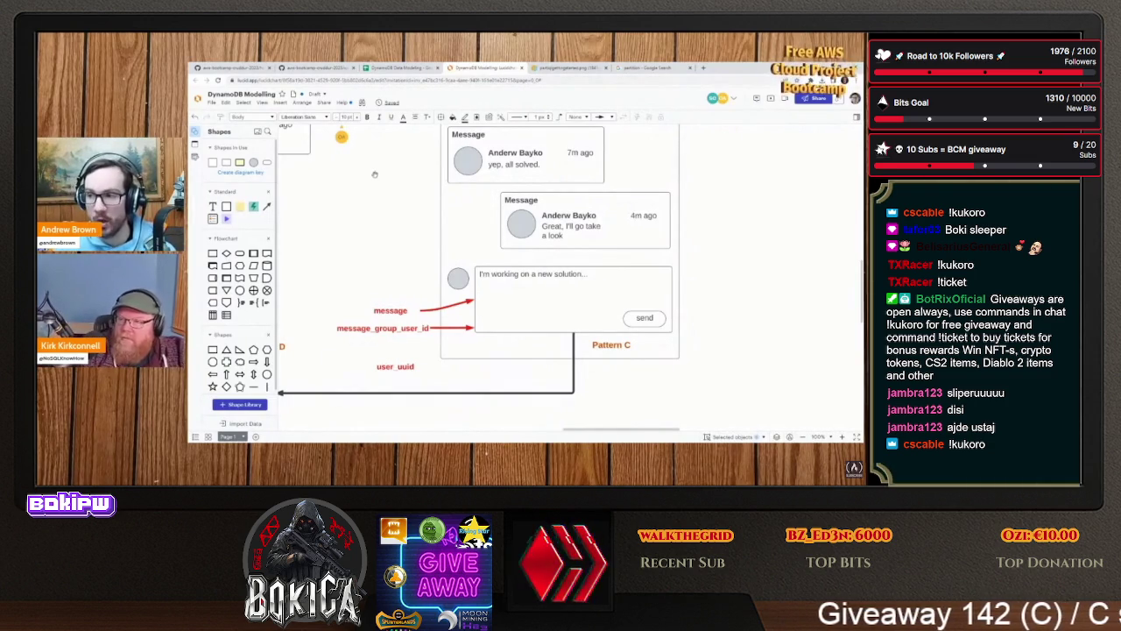
pyautogui.hscroll(-5, 388, 180)
pyautogui.moveTo(590, 234)
pyautogui.mouseDown()
pyautogui.moveTo(601, 297)
pyautogui.moveTo(656, 323)
pyautogui.moveTo(689, 305)
pyautogui.moveTo(430, 220)
pyautogui.moveTo(562, 251)
pyautogui.moveTo(573, 271)
pyautogui.moveTo(499, 275)
pyautogui.mouseUp()
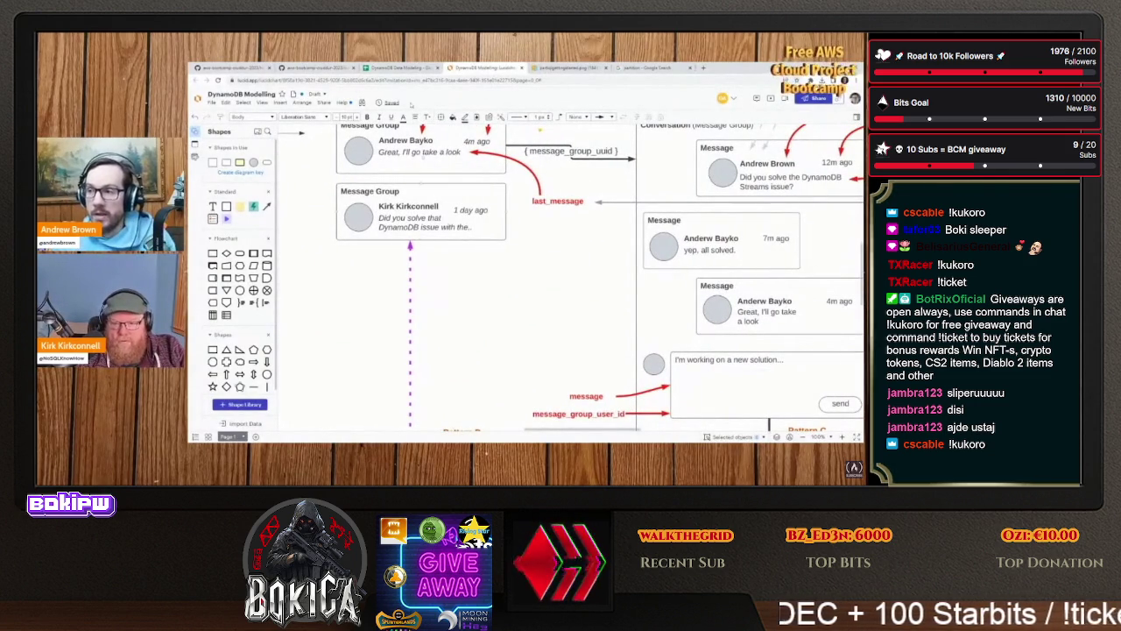
pyautogui.hotkey('ctrl', 'shift', 'Tab')
pyautogui.click(455, 225)
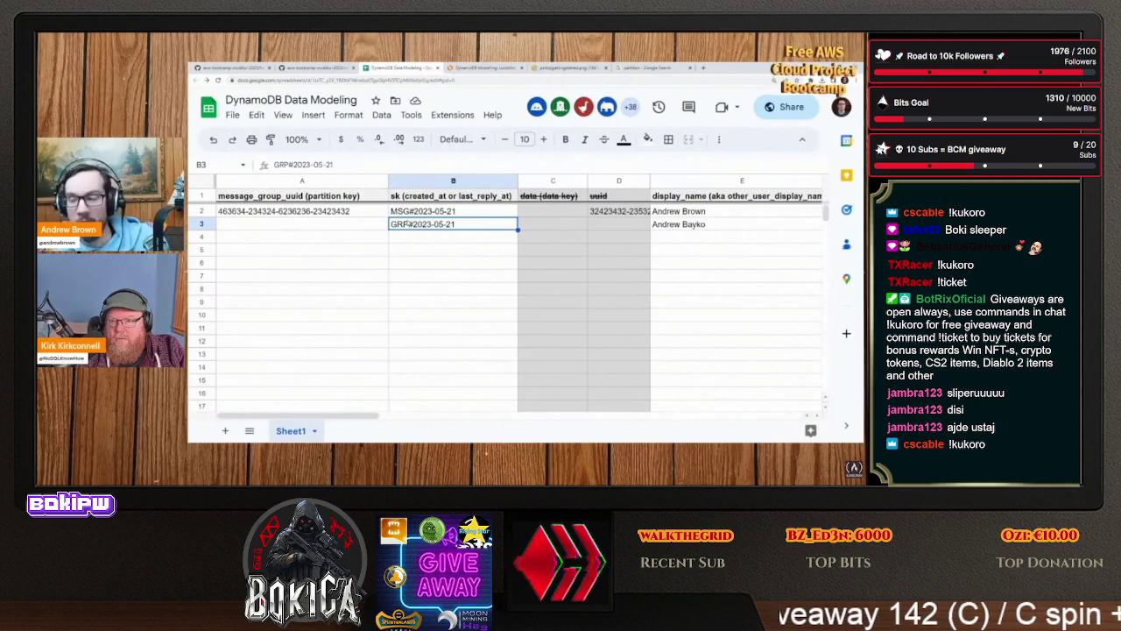
pyautogui.press('Return')
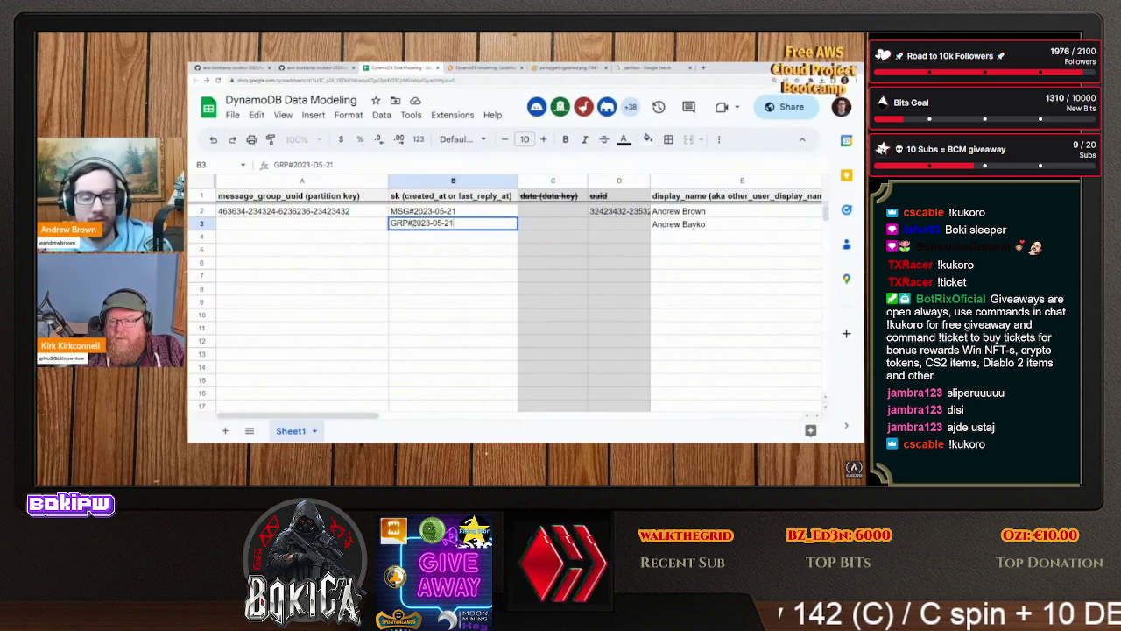
pyautogui.click(416, 264)
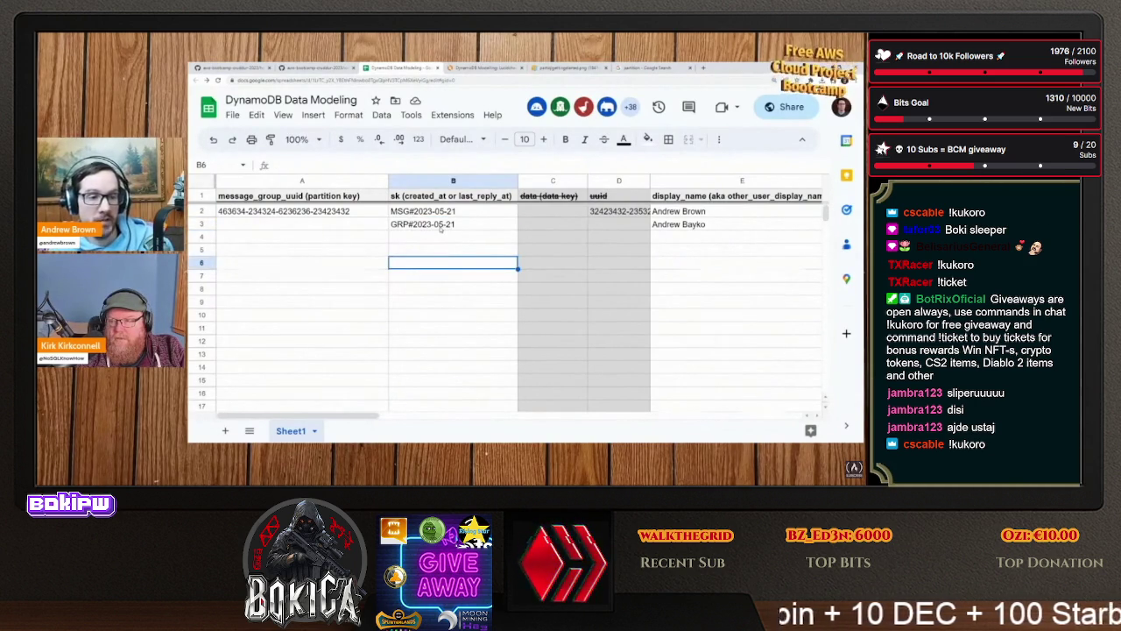
pyautogui.click(473, 70)
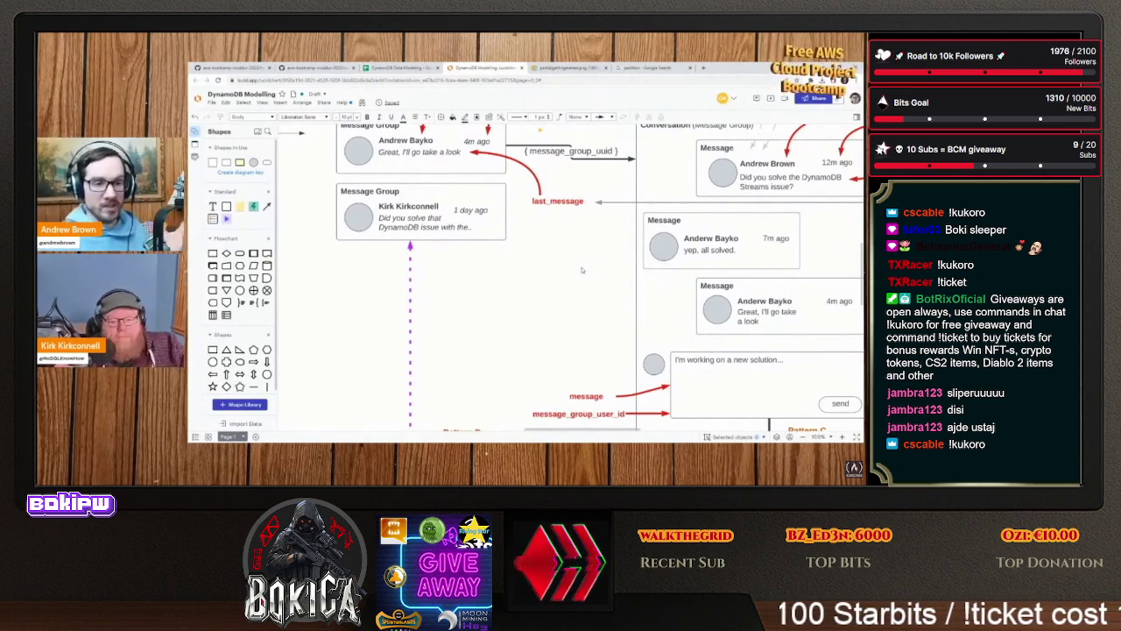
pyautogui.hotkey('ctrl', 'shift', 'Tab')
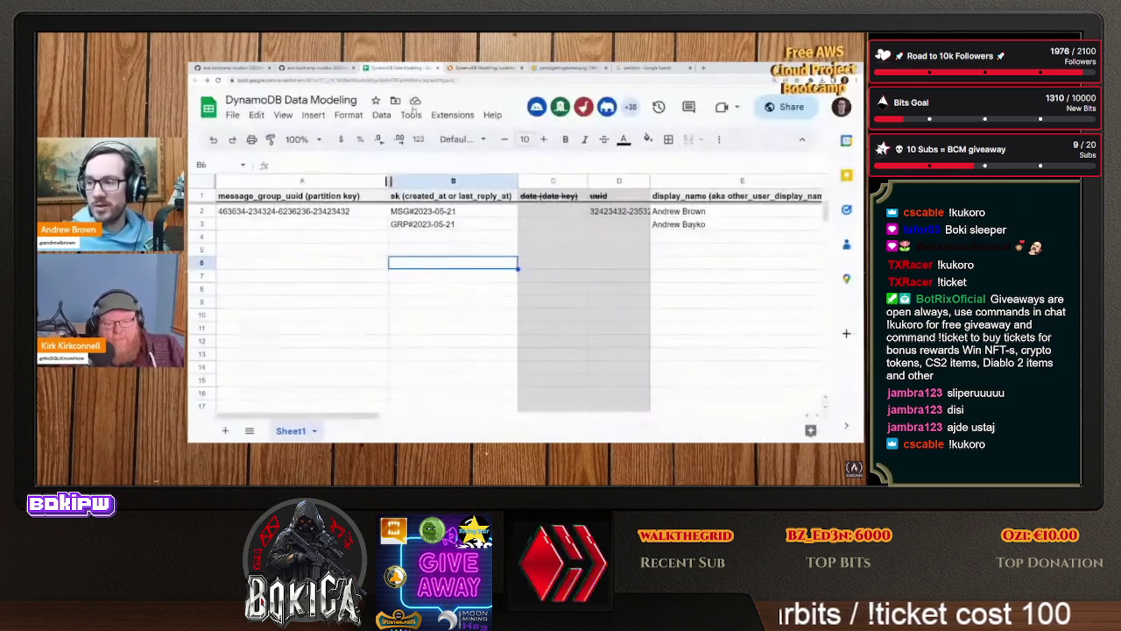
pyautogui.click(453, 224)
pyautogui.moveTo(413, 223); pyautogui.dragTo(390, 223)
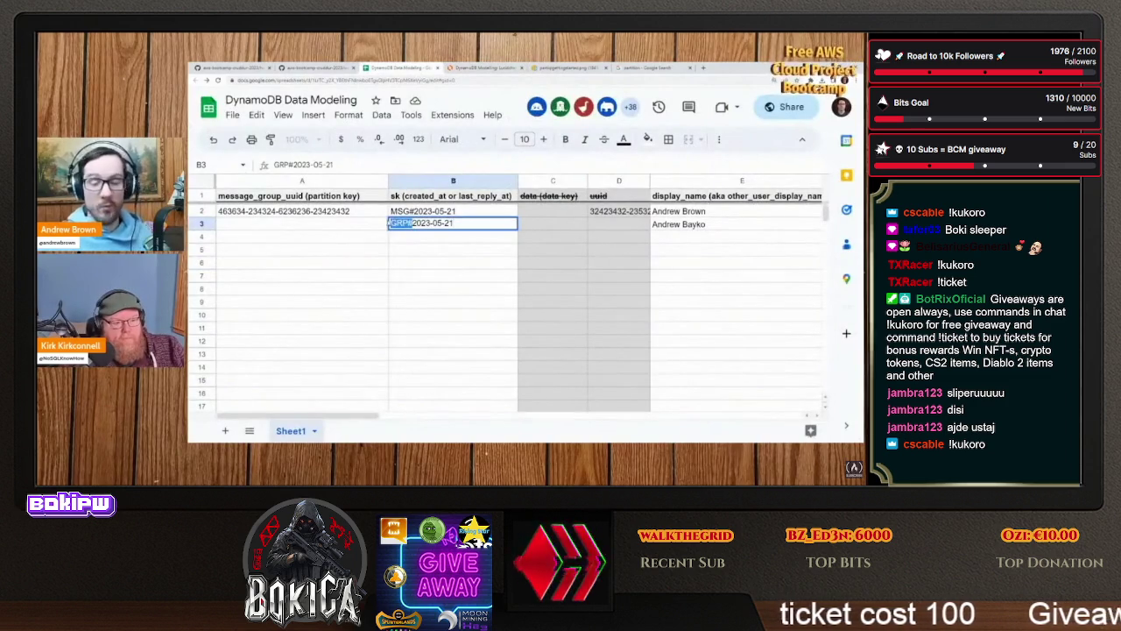
pyautogui.press('BackSpace')
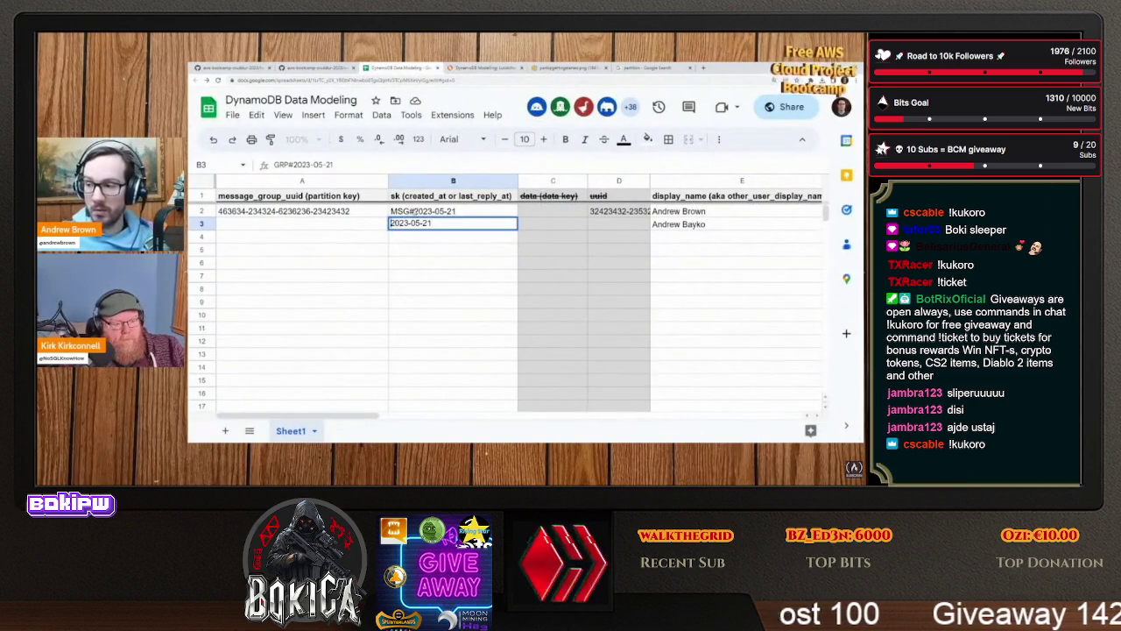
pyautogui.doubleClick(454, 210)
pyautogui.moveTo(417, 211); pyautogui.dragTo(389, 211)
pyautogui.press('BackSpace')
pyautogui.click(457, 252)
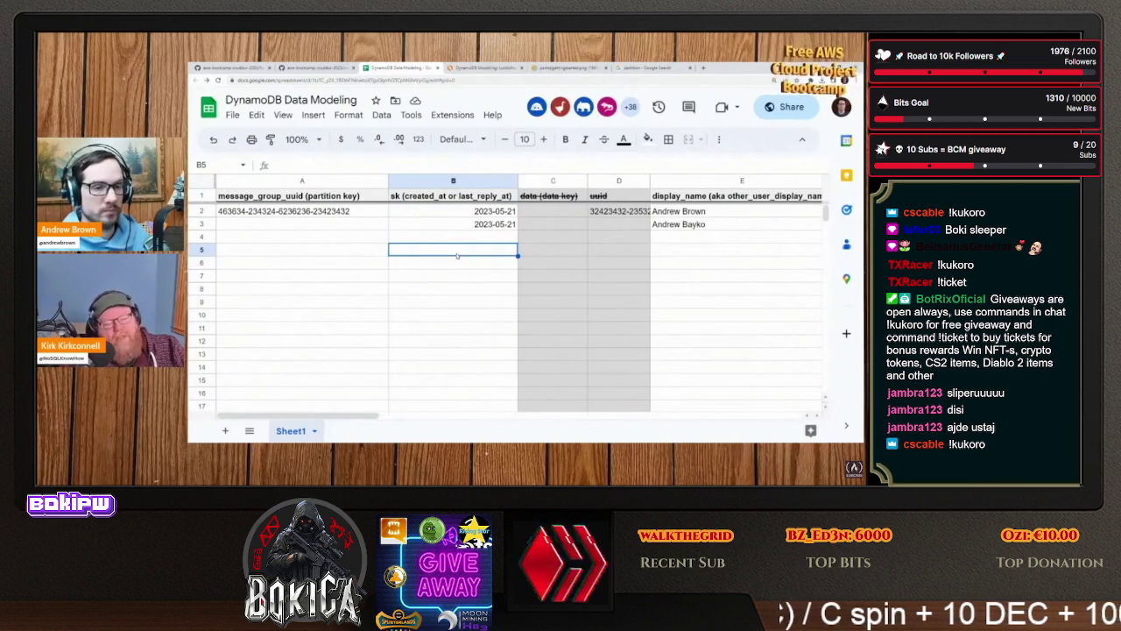
pyautogui.hotkey('ctrl', 'z')
pyautogui.hotkey('ctrl', 'z')
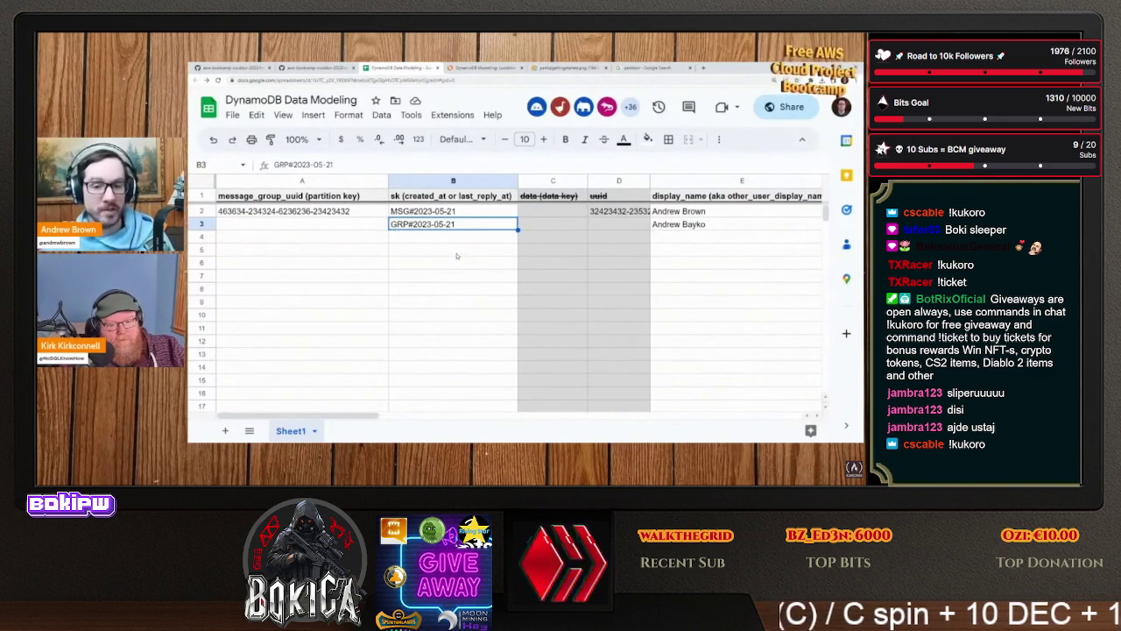
pyautogui.click(435, 249)
pyautogui.press('Left')
pyautogui.click(437, 240)
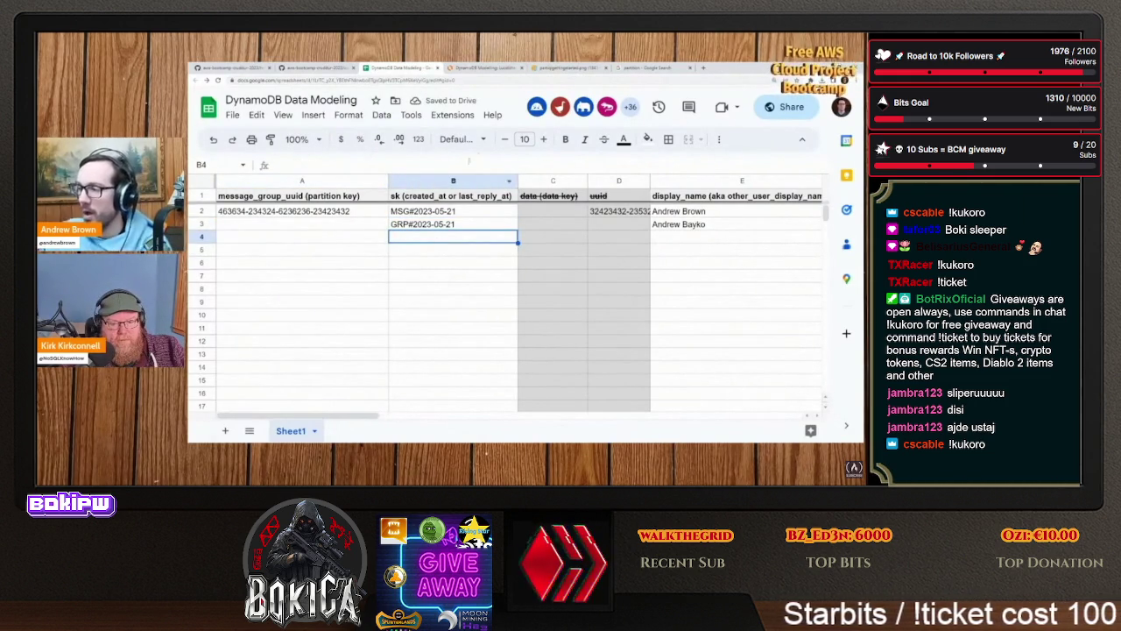
pyautogui.click(485, 265)
pyautogui.press('Up')
pyautogui.press('Up')
pyautogui.press('Up')
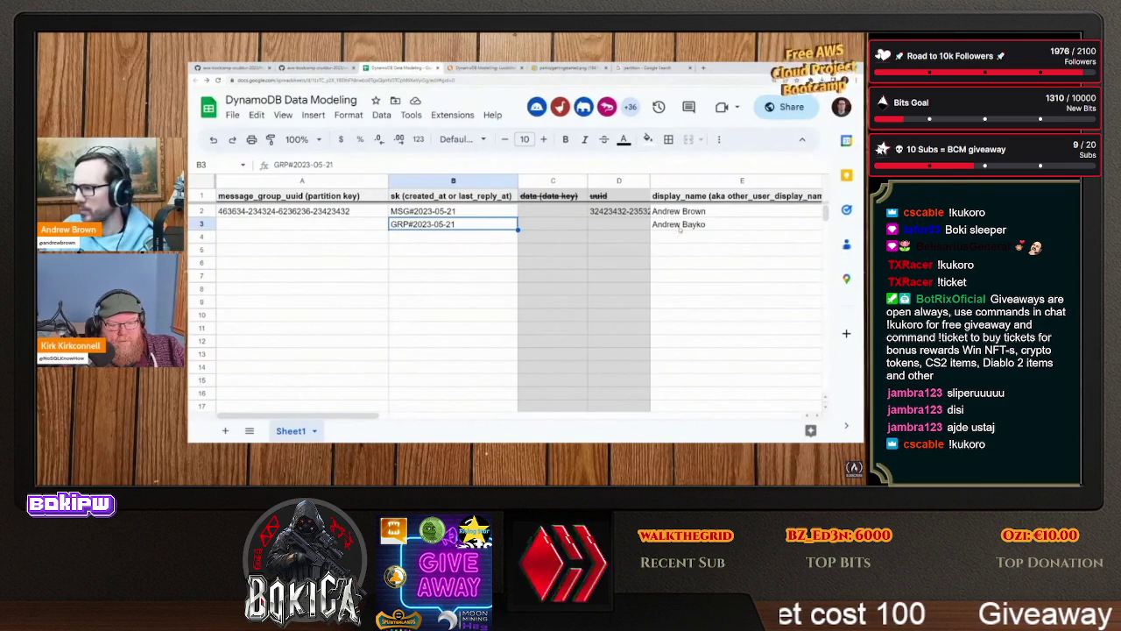
# Step: Copy the message_group_uuid value from I2 into I3
pyautogui.click(406, 413)
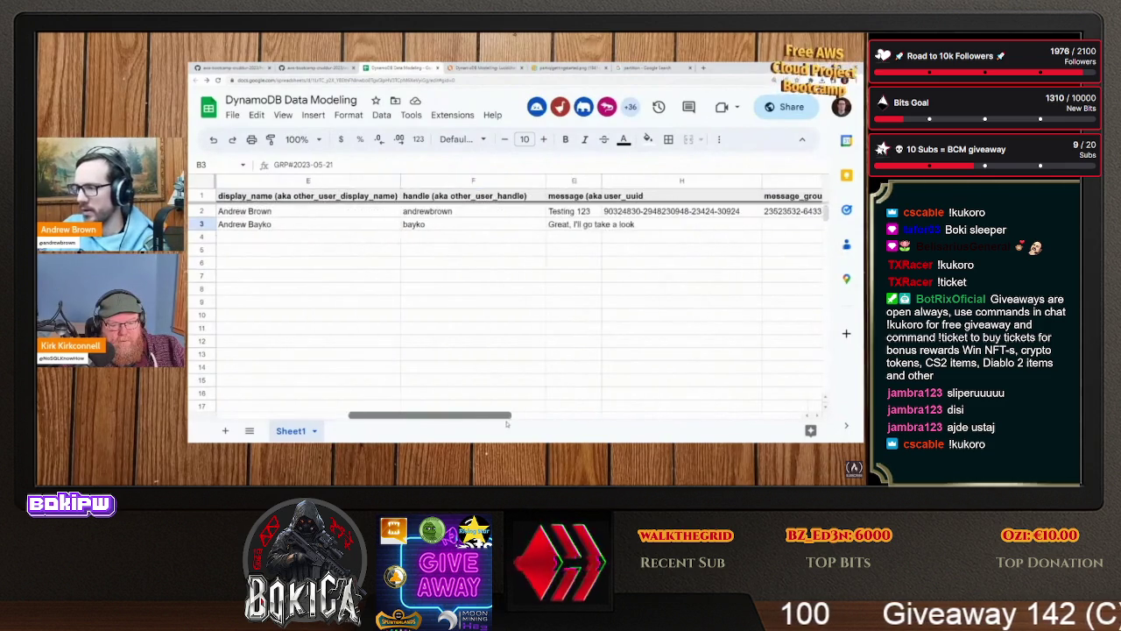
pyautogui.hscroll(2, 520, 425)
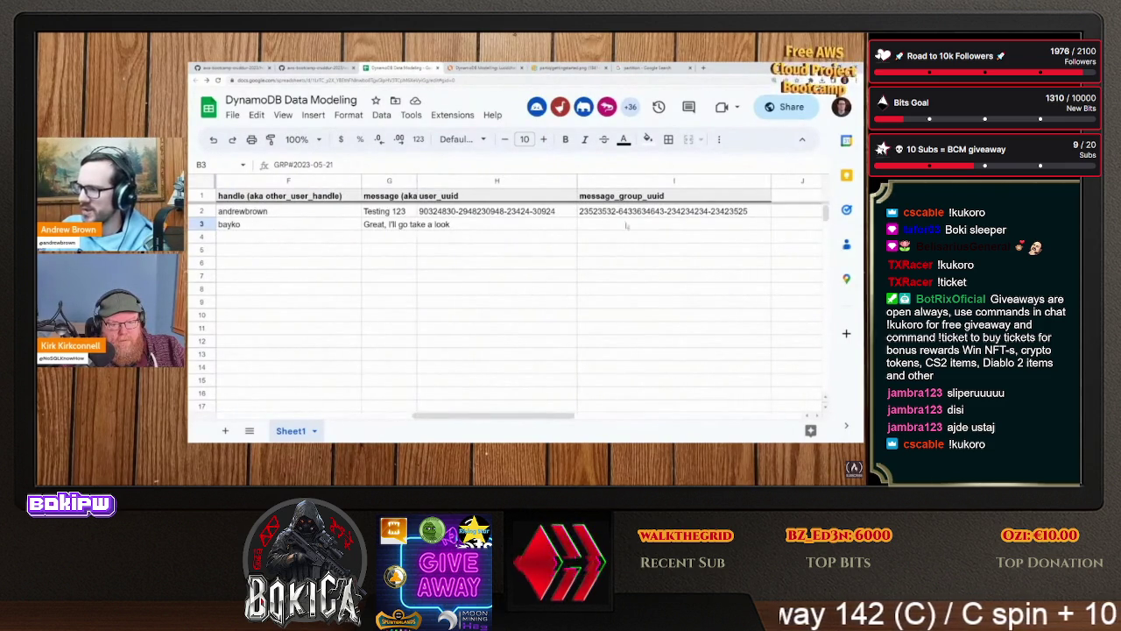
pyautogui.moveTo(551, 413)
pyautogui.mouseDown()
pyautogui.moveTo(582, 412)
pyautogui.moveTo(483, 413)
pyautogui.moveTo(546, 415)
pyautogui.mouseUp()
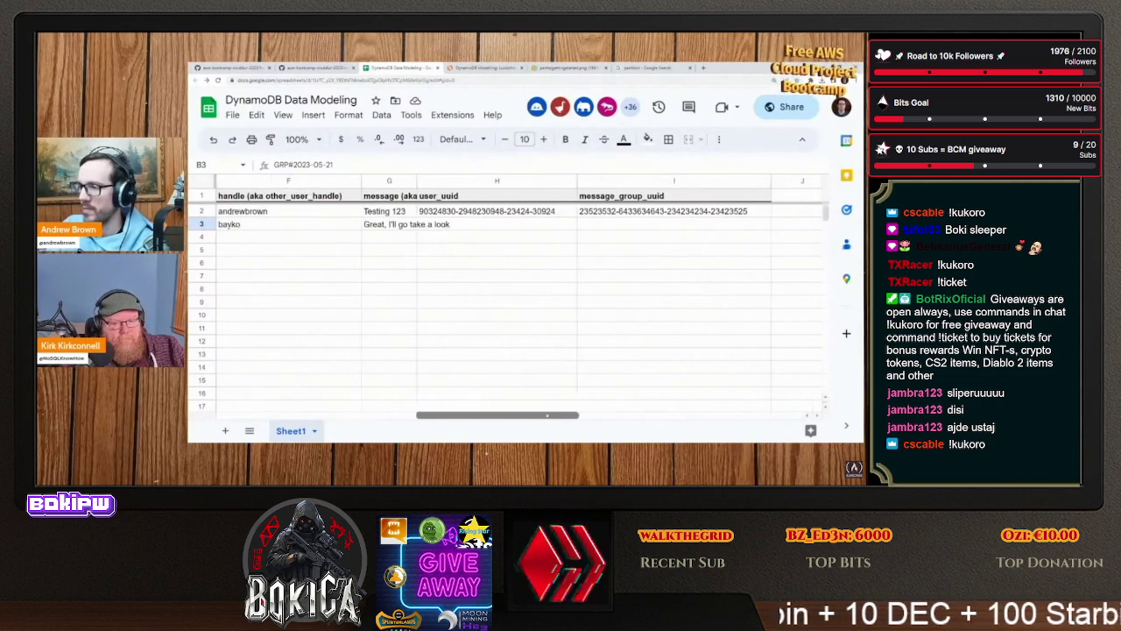
pyautogui.click(597, 216)
pyautogui.hotkey('ctrl', 'c')
pyautogui.click(595, 225)
pyautogui.hotkey('ctrl', 'v')
pyautogui.moveTo(503, 411); pyautogui.dragTo(491, 412)
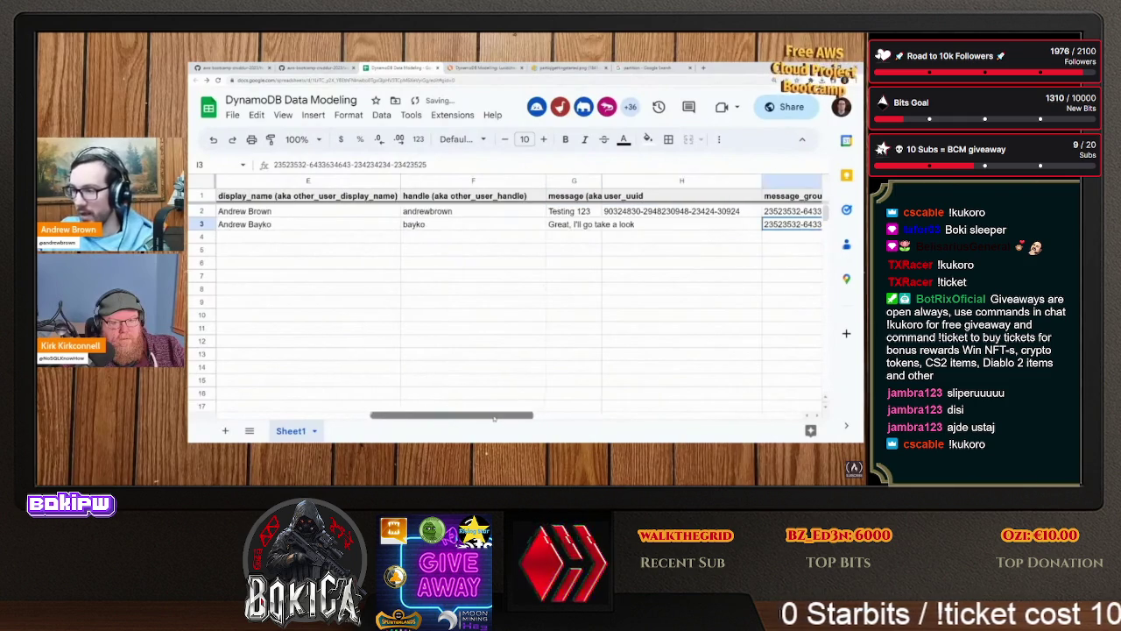
pyautogui.moveTo(602, 180); pyautogui.dragTo(649, 181)
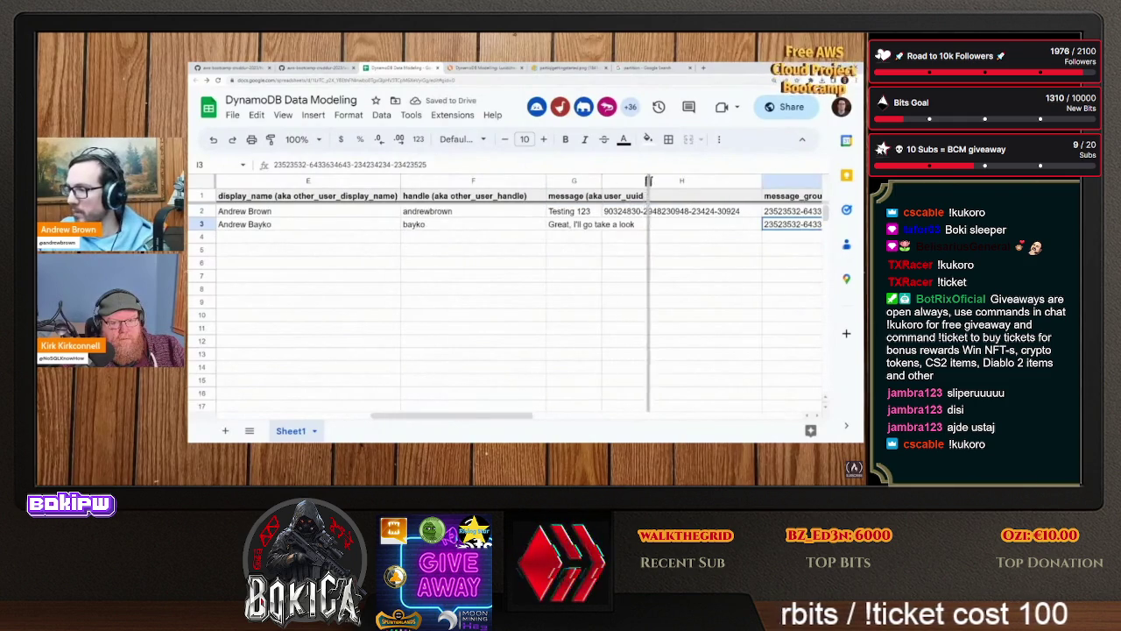
pyautogui.click(666, 230)
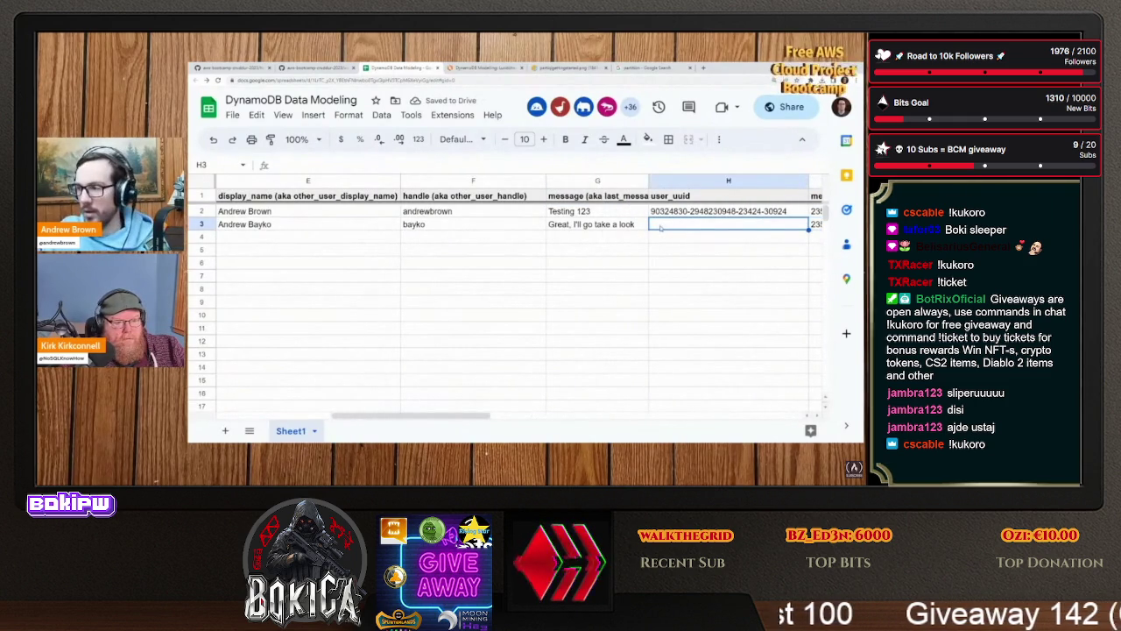
pyautogui.doubleClick(660, 226)
pyautogui.write('2342-52353252-23523523-23424')
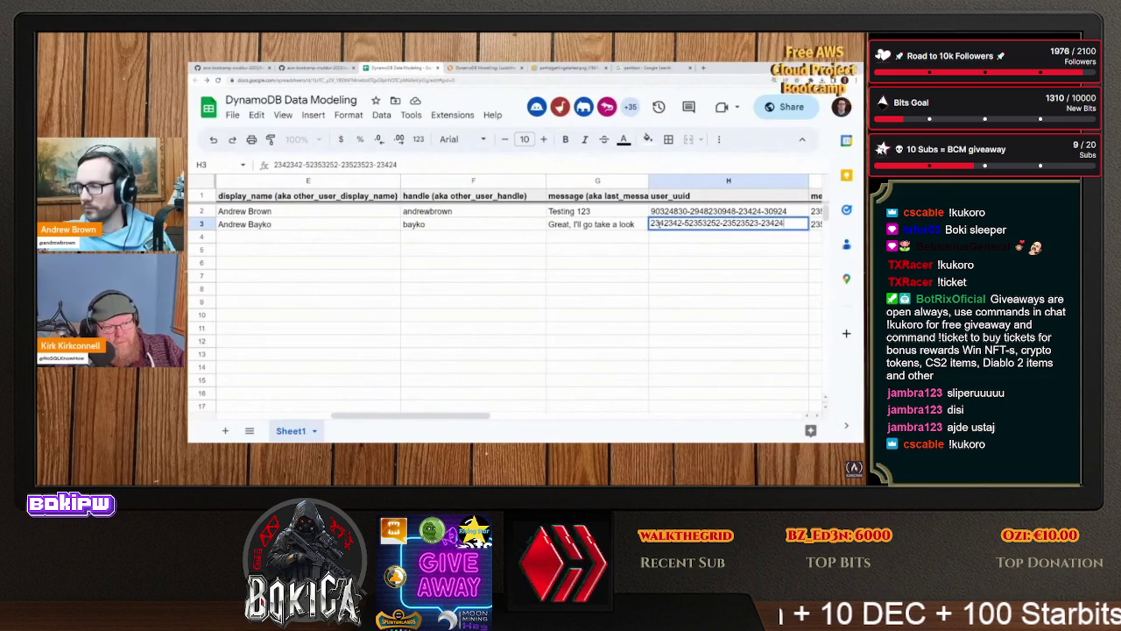
pyautogui.click(473, 290)
# Step: Review row 3's display name and handle, then return to column A
pyautogui.moveTo(473, 224); pyautogui.dragTo(346, 224)
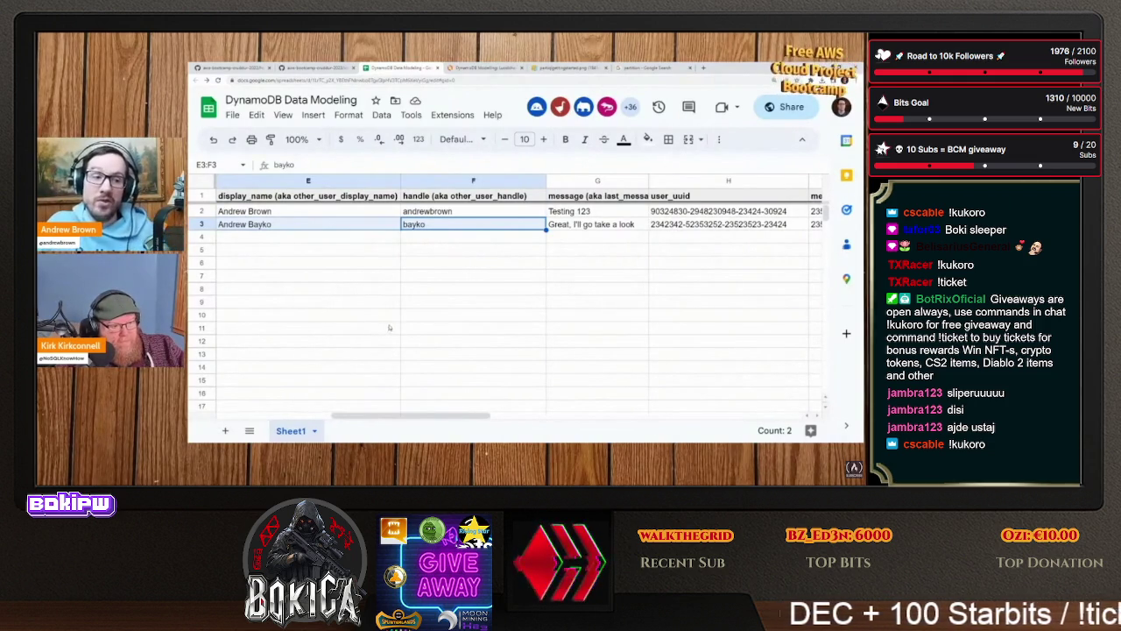
pyautogui.moveTo(399, 417); pyautogui.dragTo(301, 419)
pyautogui.moveTo(296, 418)
pyautogui.mouseDown()
pyautogui.moveTo(445, 415)
pyautogui.moveTo(285, 406)
pyautogui.moveTo(504, 403)
pyautogui.moveTo(289, 405)
pyautogui.mouseUp()
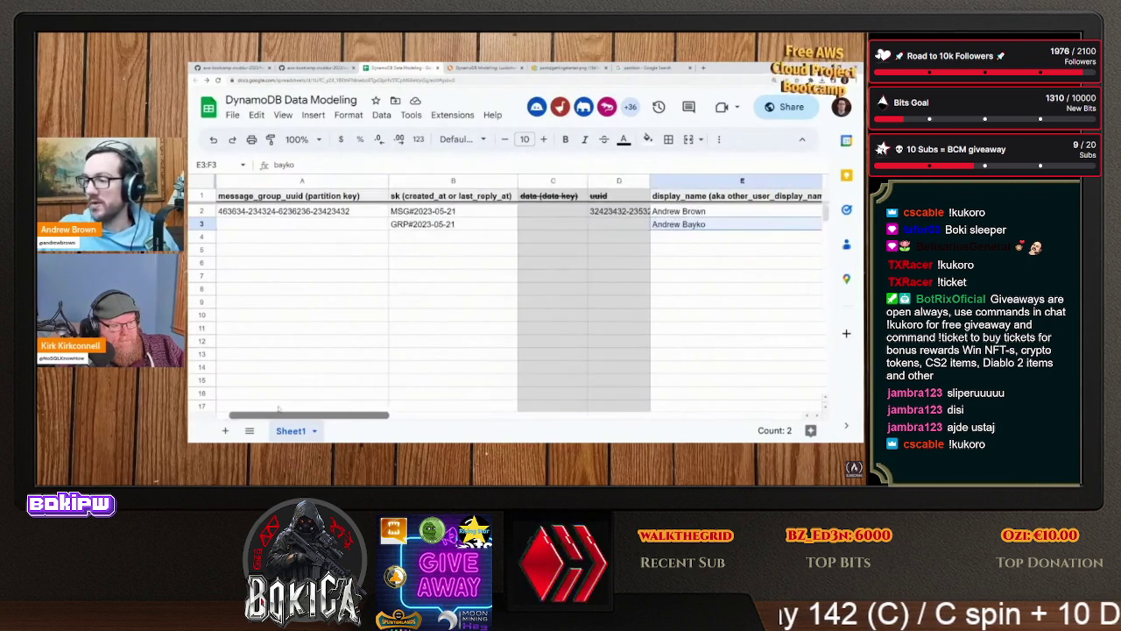
pyautogui.press('Home')
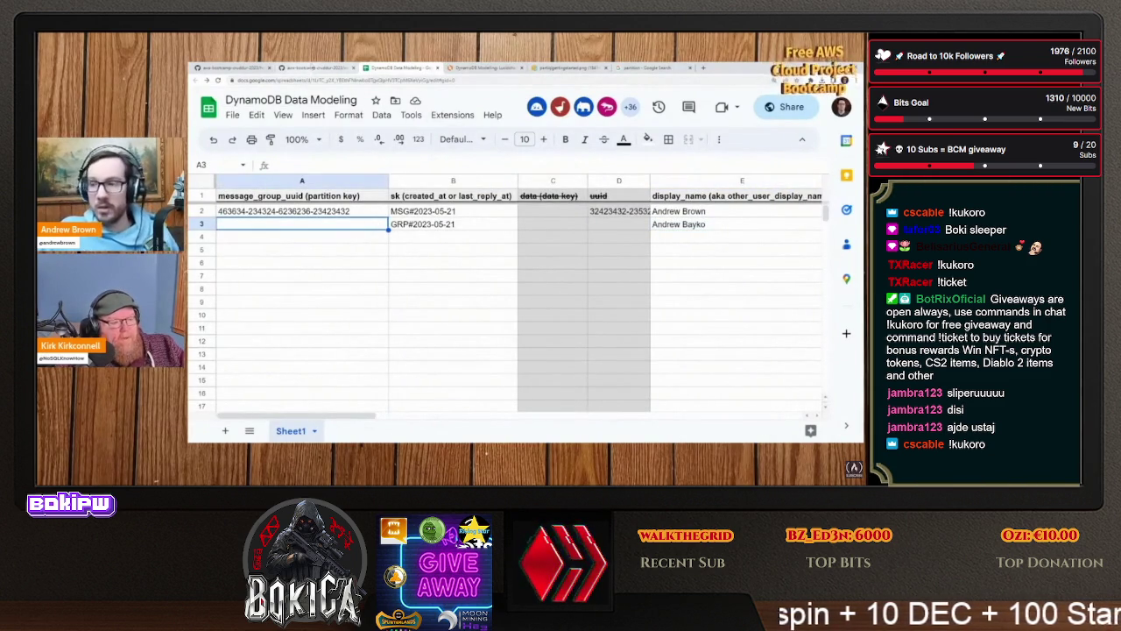
pyautogui.click(313, 68)
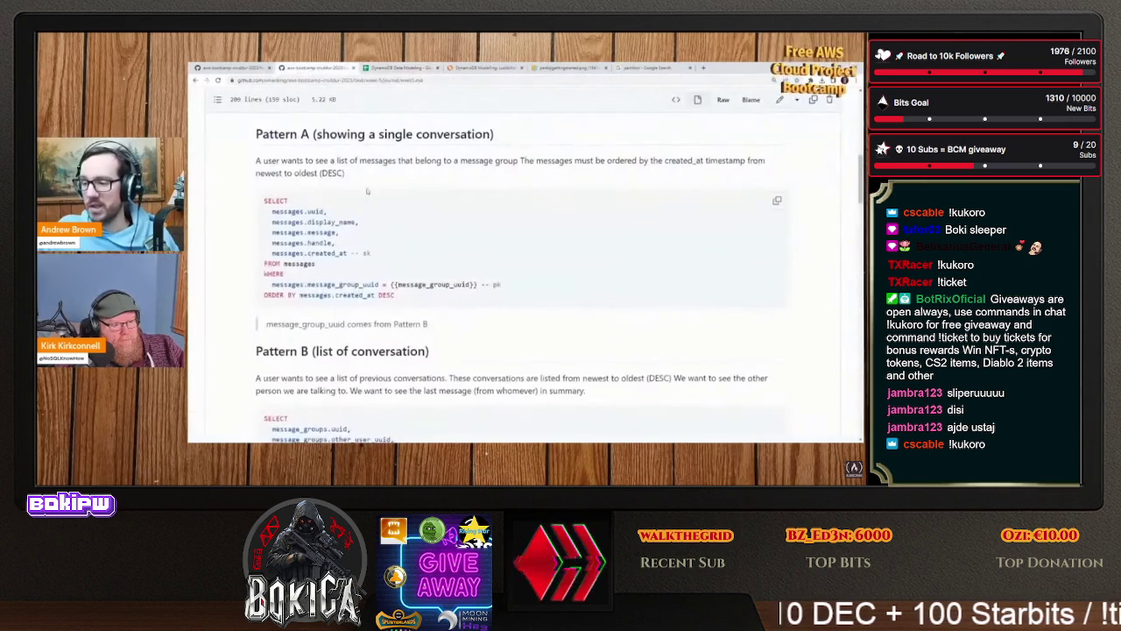
# Step: Find Pattern B's query and highlight its --pk comment and user_uuid WHERE line
pyautogui.scroll(-3, 355, 143)
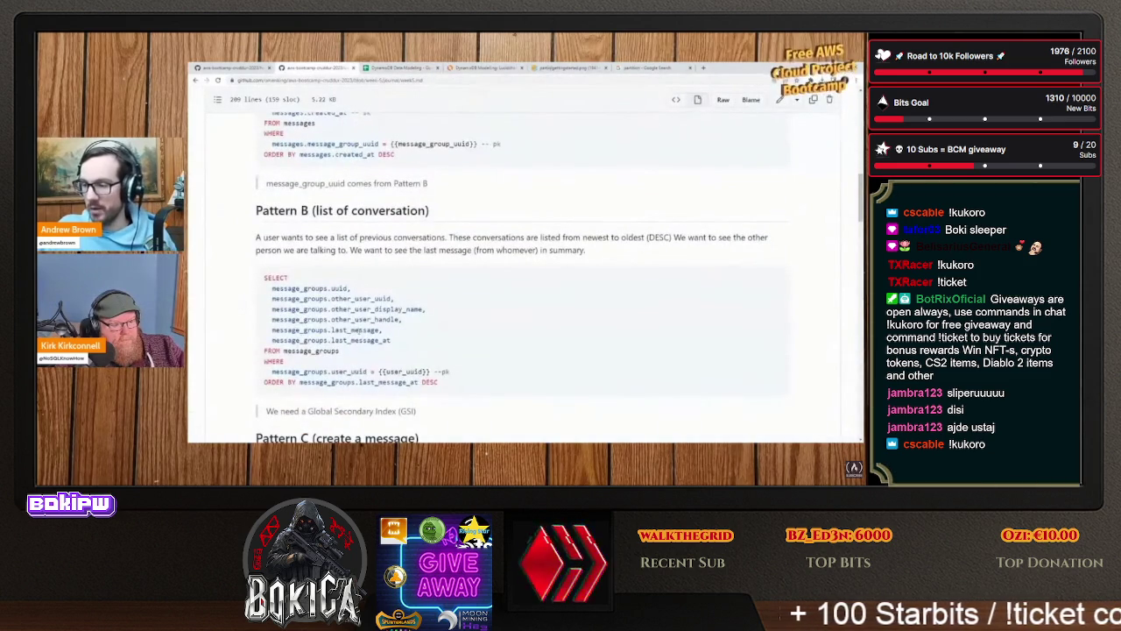
pyautogui.scroll(-1, 349, 317)
pyautogui.moveTo(450, 335); pyautogui.dragTo(434, 335)
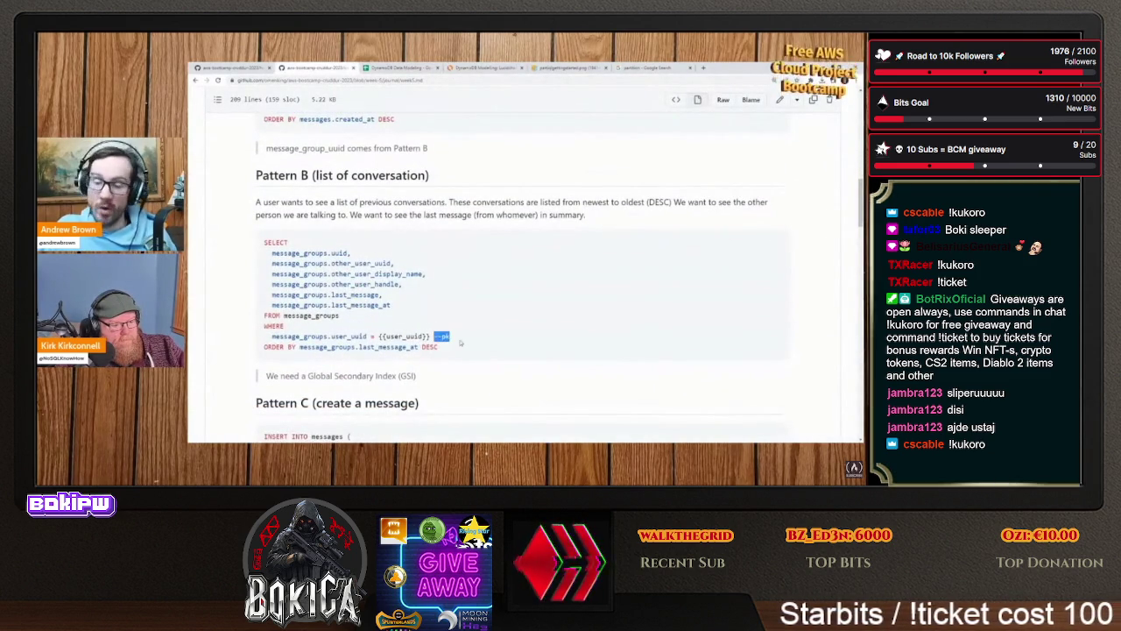
pyautogui.moveTo(268, 337); pyautogui.dragTo(488, 336)
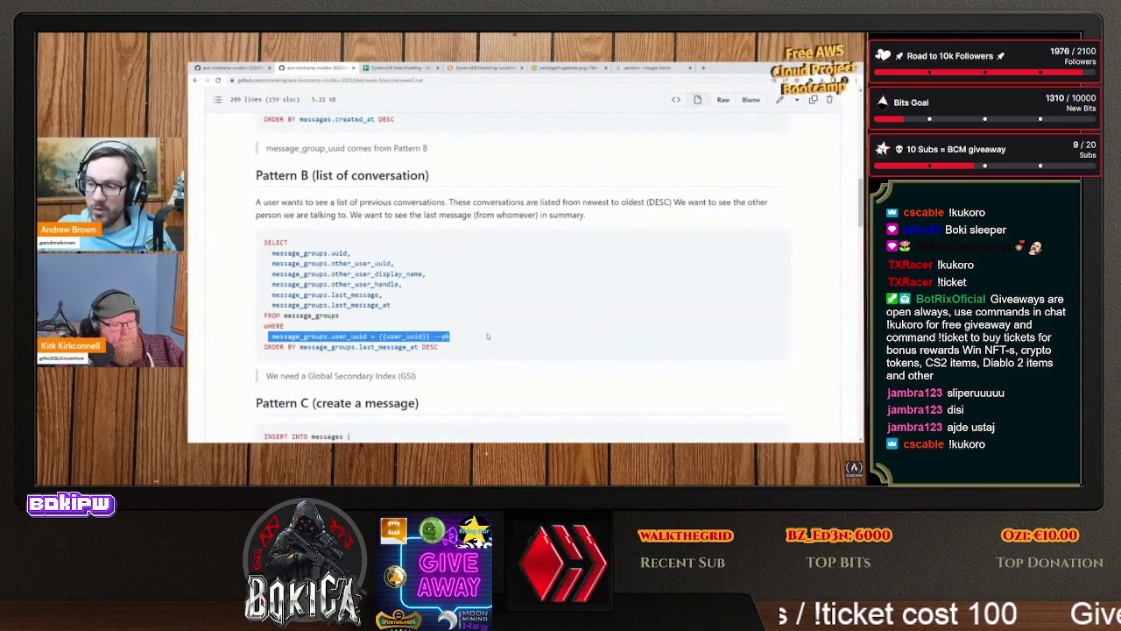
pyautogui.scroll(3, 351, 324)
pyautogui.scroll(-2, 350, 324)
pyautogui.scroll(2, 350, 262)
pyautogui.moveTo(501, 213); pyautogui.dragTo(238, 220)
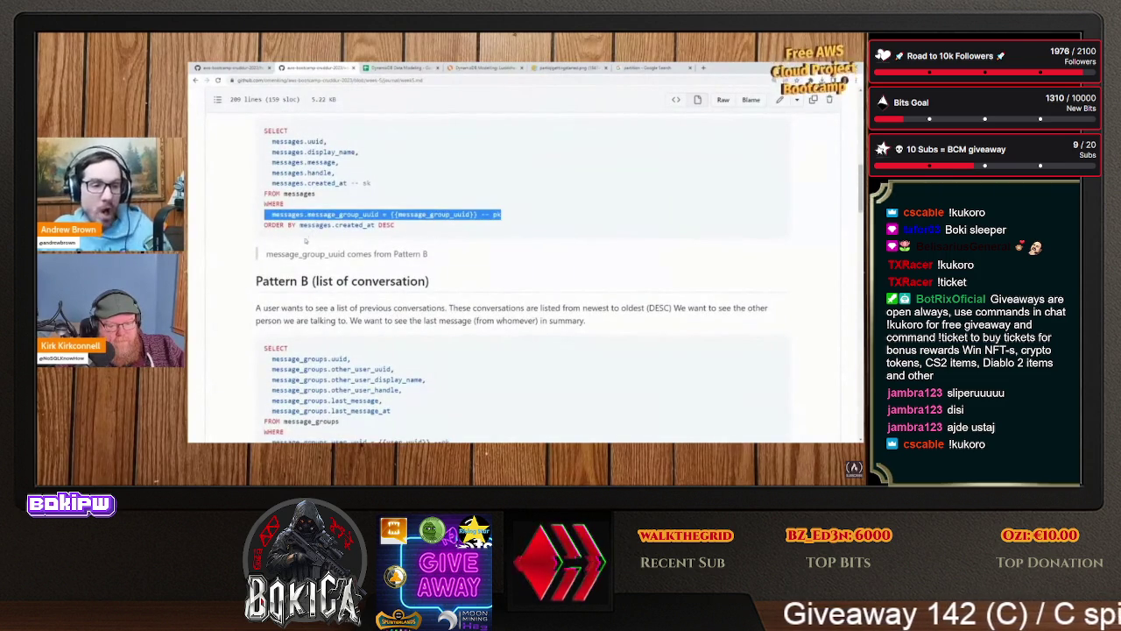
pyautogui.scroll(-3, 435, 302)
# Step: Select the user_uuid key in the Pattern B query, then go back to the spreadsheet
pyautogui.doubleClick(403, 301)
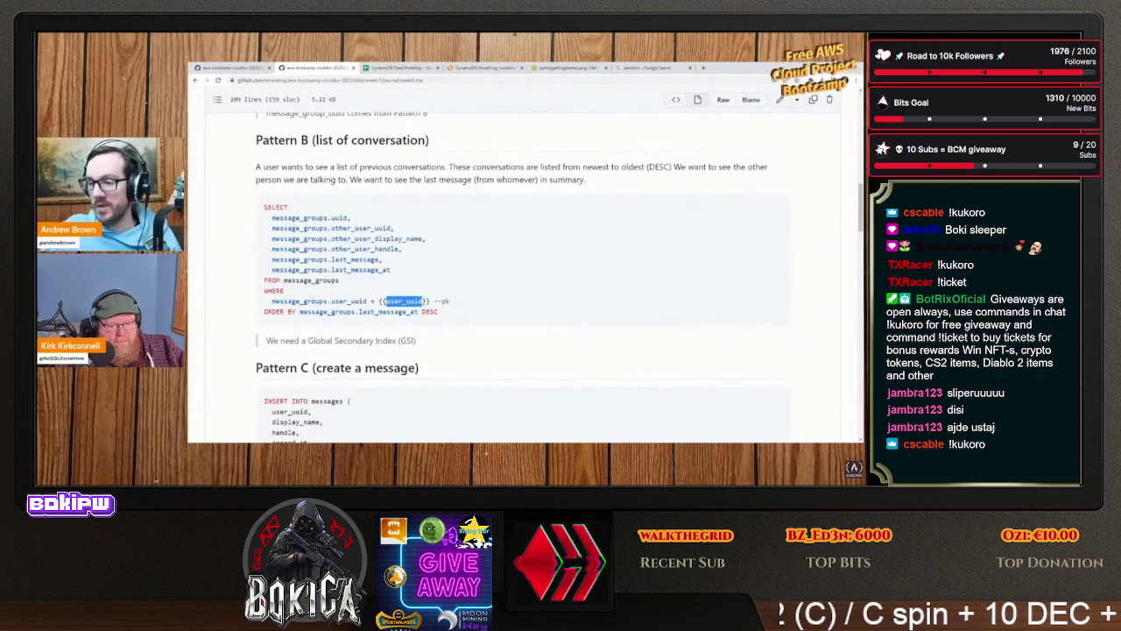
pyautogui.click(341, 300)
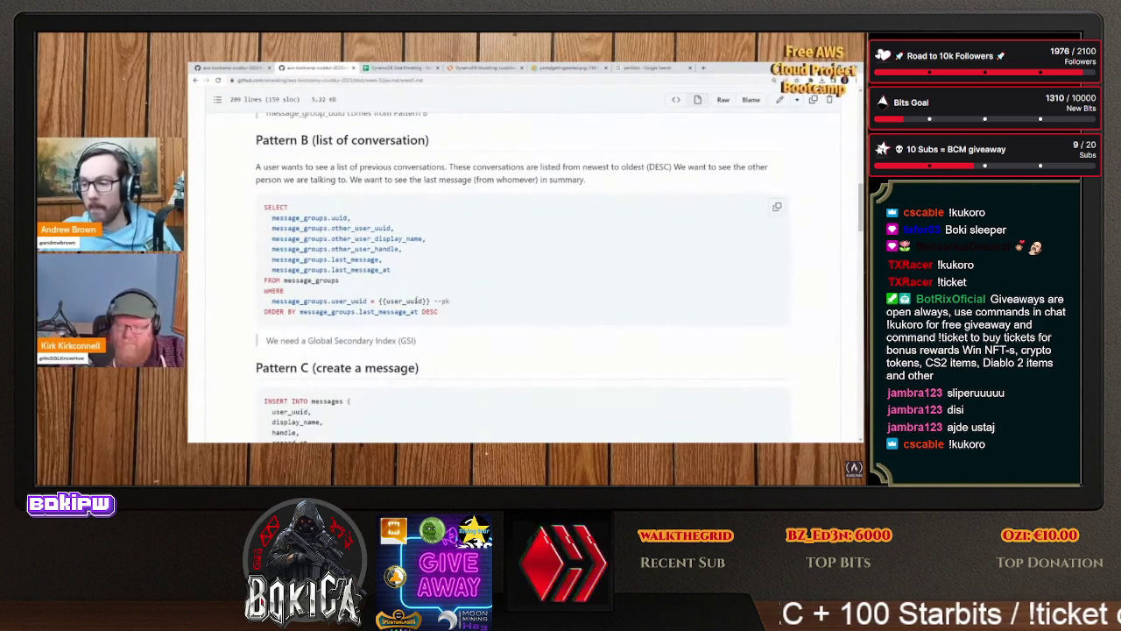
pyautogui.doubleClick(404, 300)
pyautogui.click(386, 69)
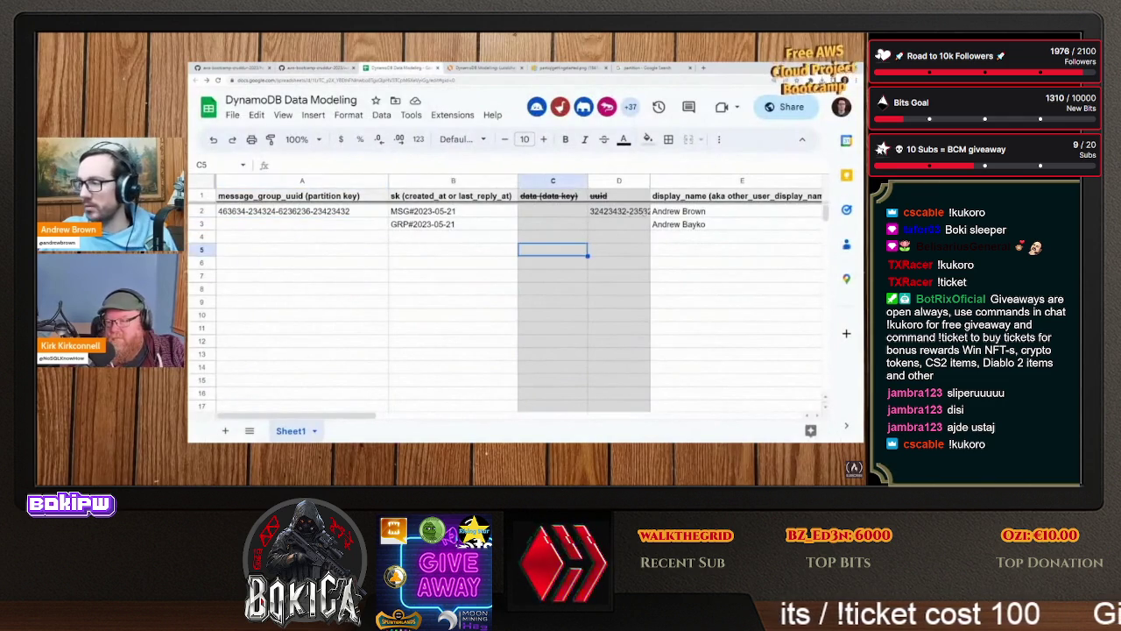
# Step: Change cell A3's key to {user_uuid}
pyautogui.doubleClick(350, 224)
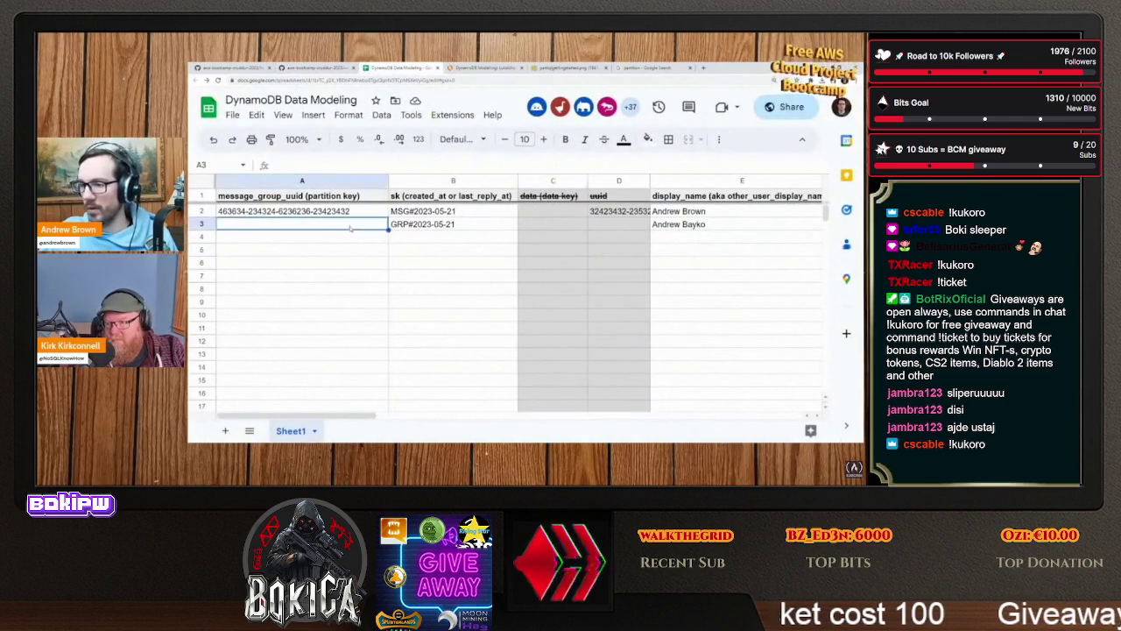
pyautogui.write('4')
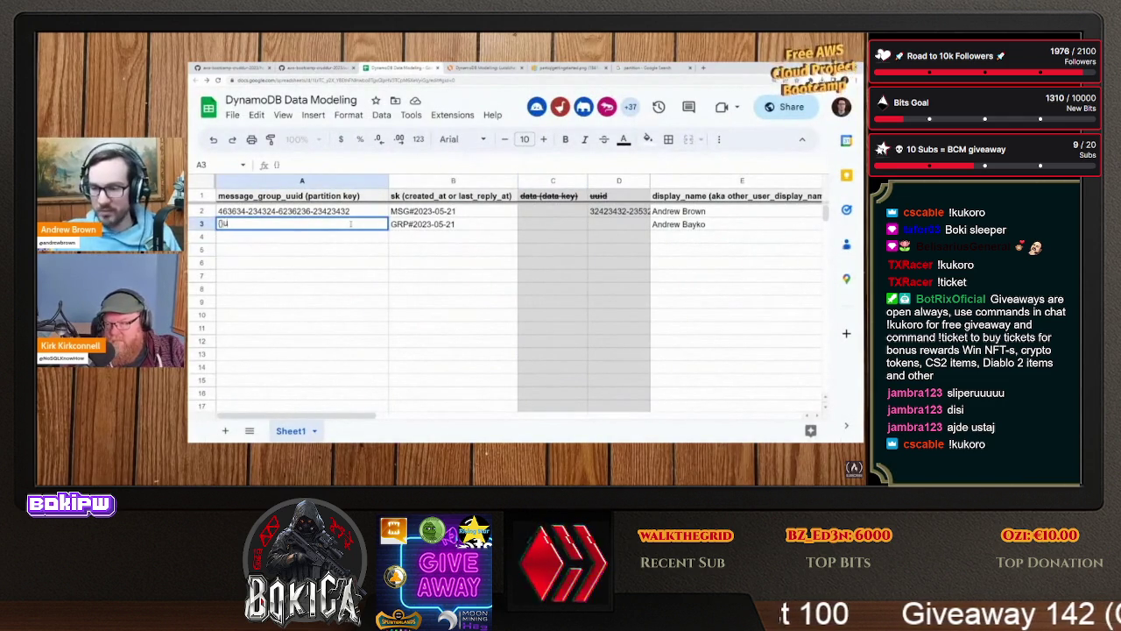
pyautogui.press('BackSpace')
pyautogui.press('BackSpace')
pyautogui.press('BackSpace')
pyautogui.write('user_uuid')
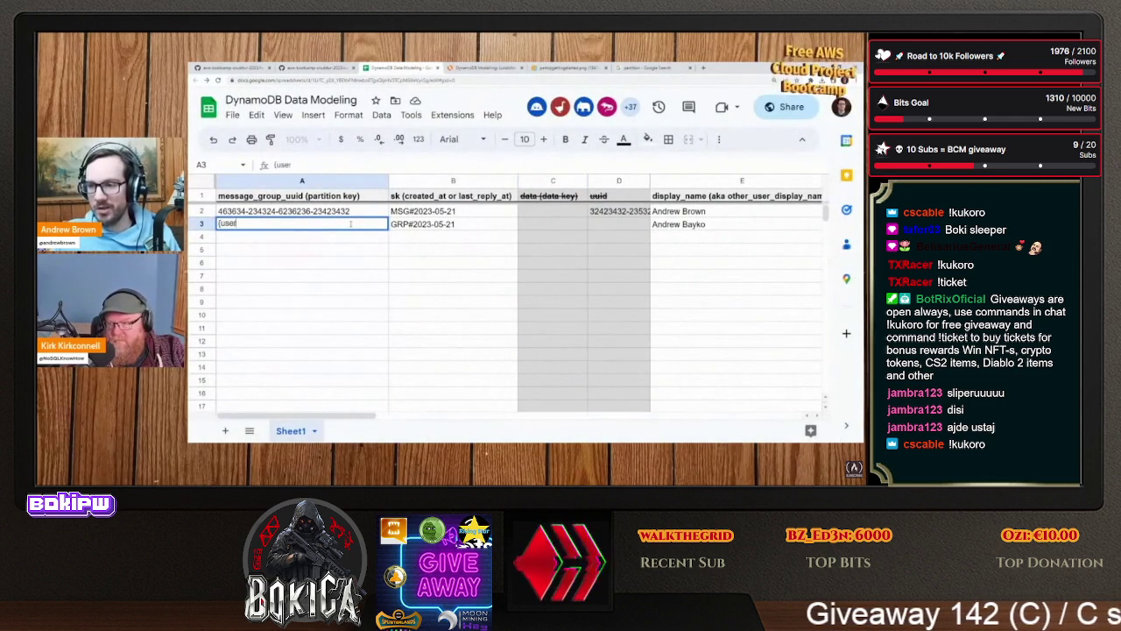
pyautogui.write('}')
pyautogui.click(263, 276)
# Step: Copy {user_uuid} into A2 and edit it to {message_user_uuid}
pyautogui.click(265, 226)
pyautogui.hotkey('ctrl', 'c')
pyautogui.click(259, 211)
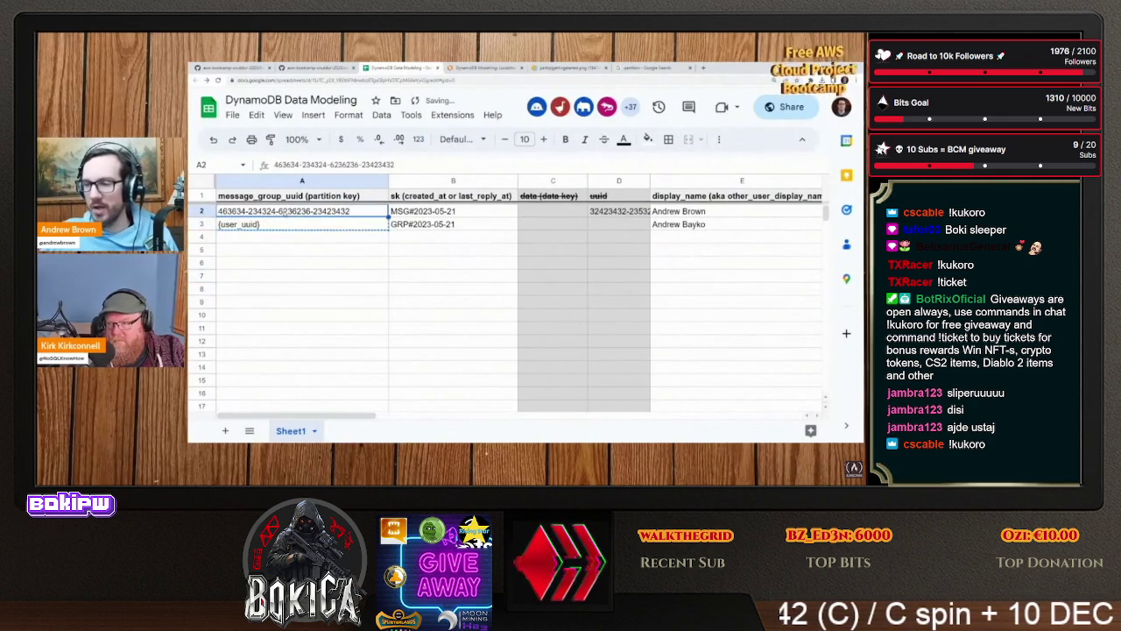
pyautogui.hotkey('ctrl', 'v')
pyautogui.doubleClick(243, 211)
pyautogui.write('m')
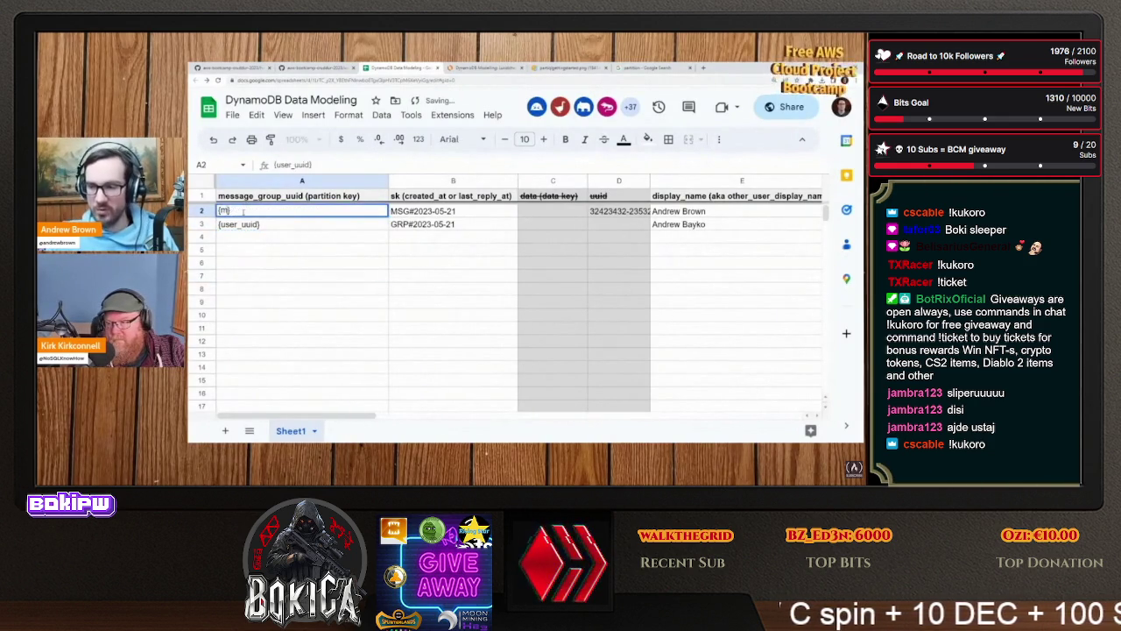
pyautogui.write('_uuid')
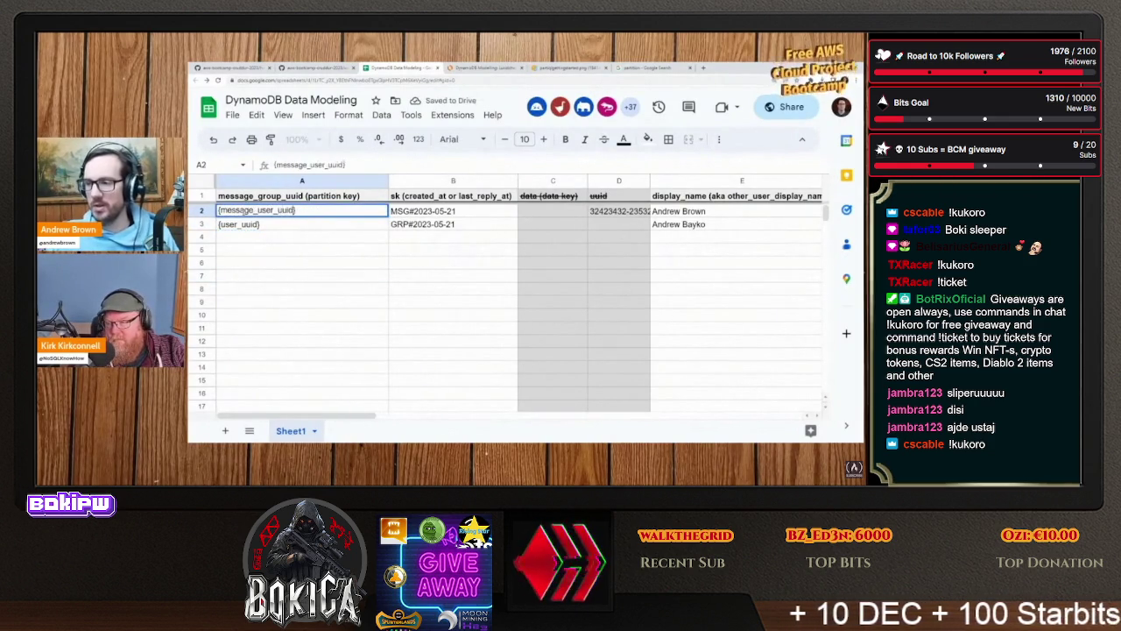
pyautogui.press('Return')
pyautogui.click(361, 252)
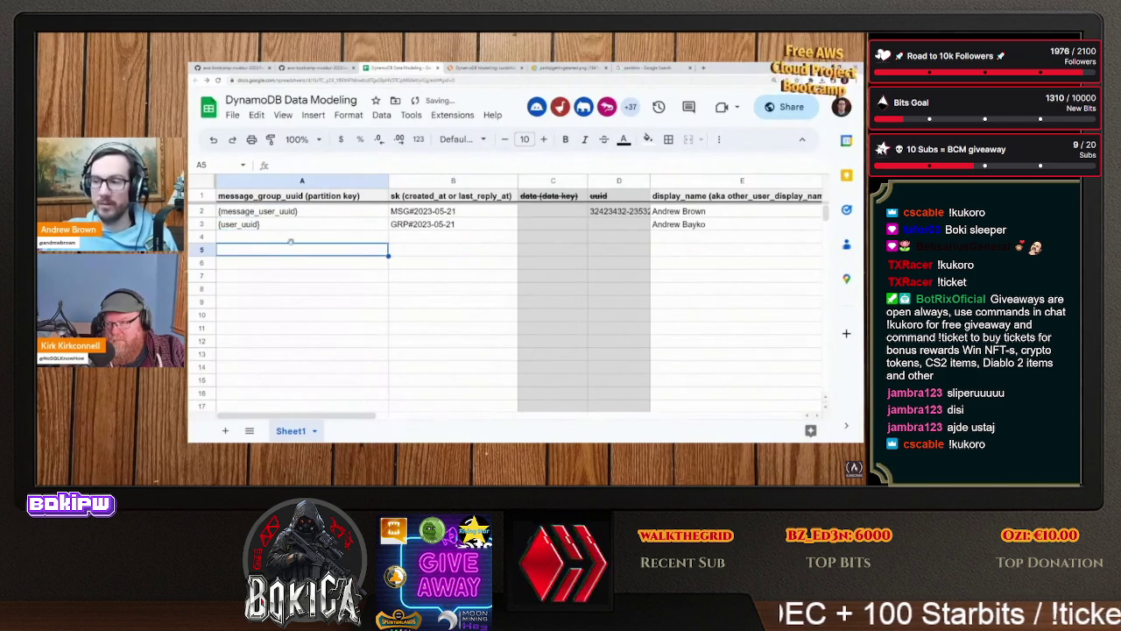
# Step: Change the sort keys to MSG#{created_at} in B2 and GRP#{last_reply_at} in B3
pyautogui.click(295, 211)
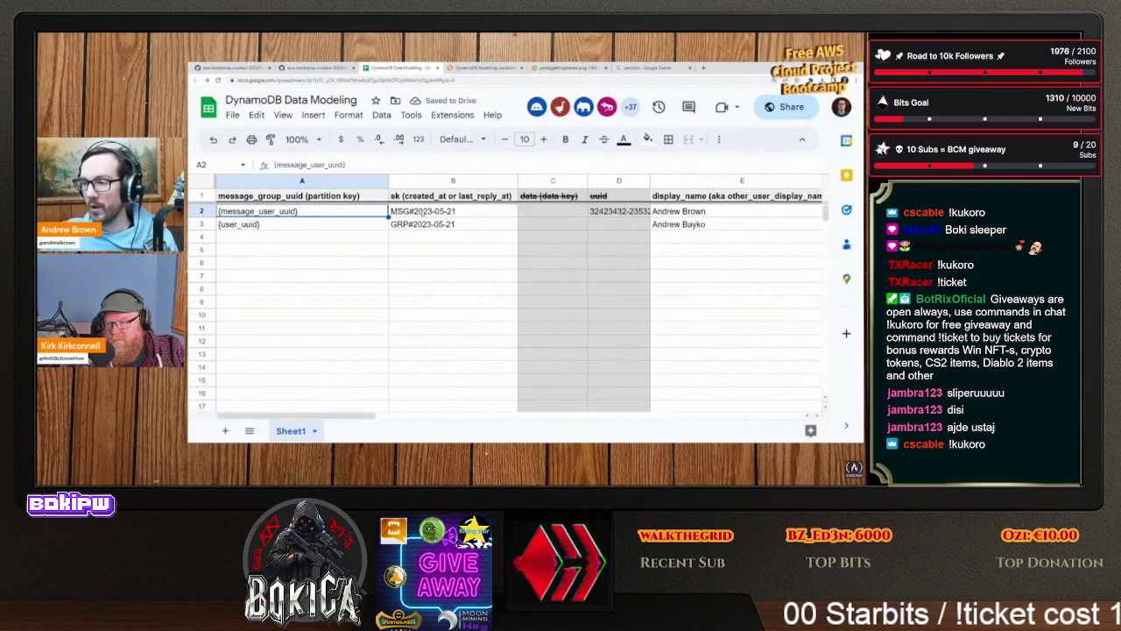
pyautogui.press('Right')
pyautogui.press('Return')
pyautogui.press('BackSpace')
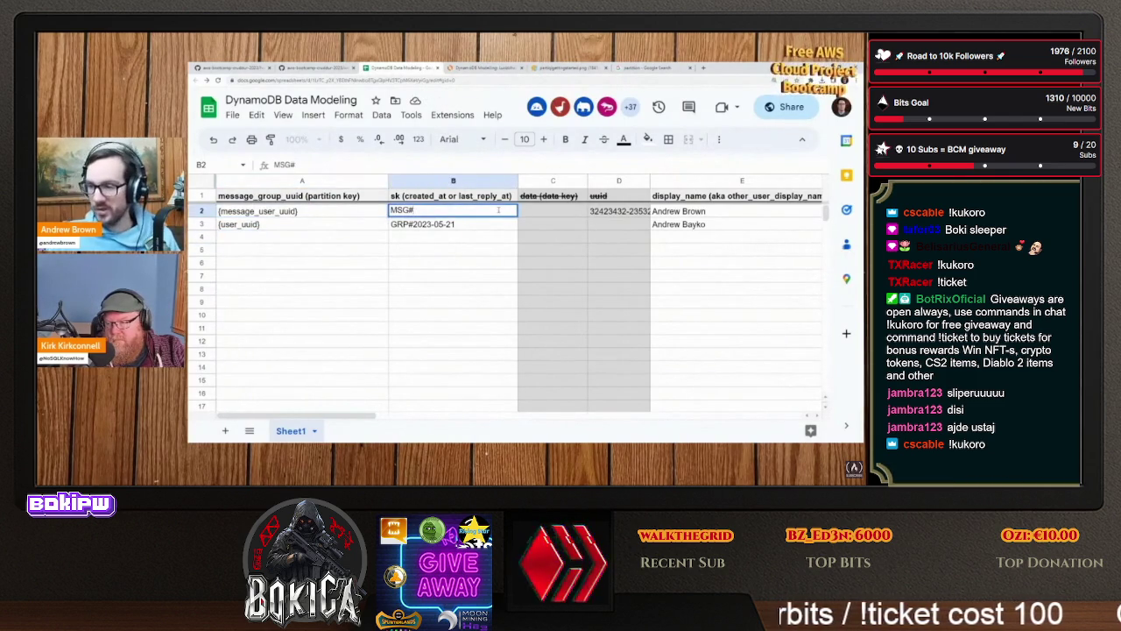
pyautogui.write('ted_at}')
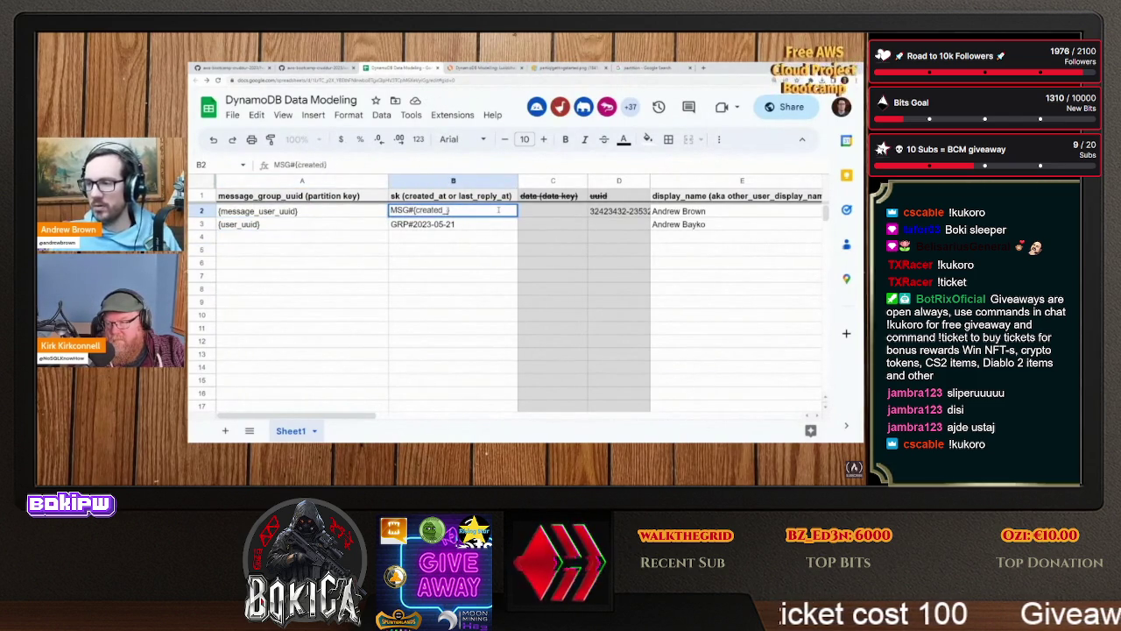
pyautogui.click(435, 223)
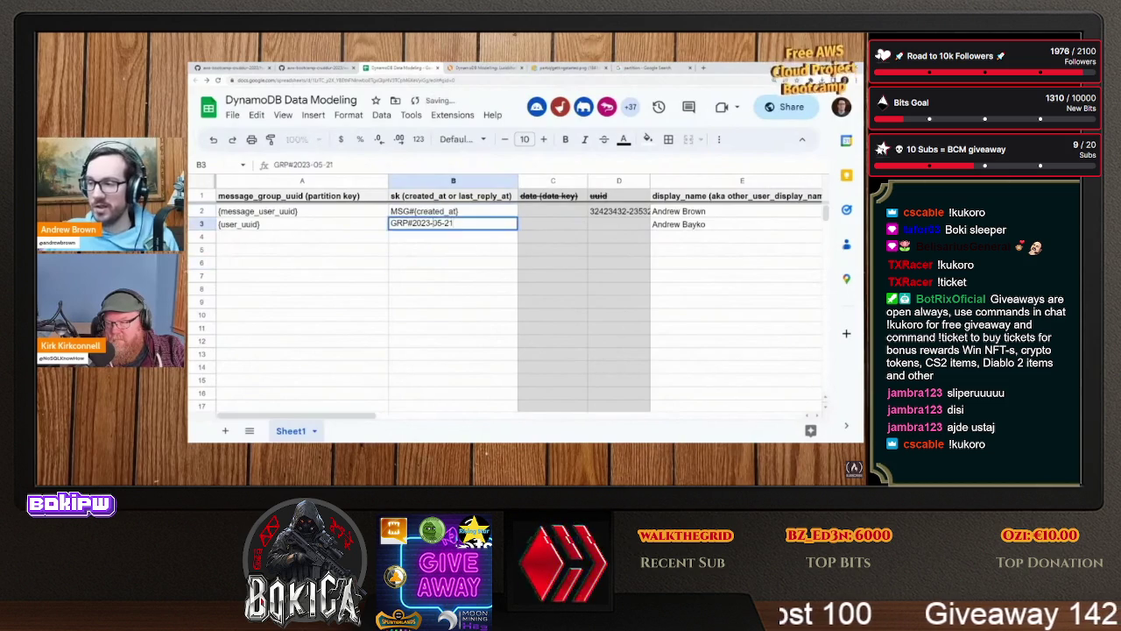
pyautogui.press('BackSpace')
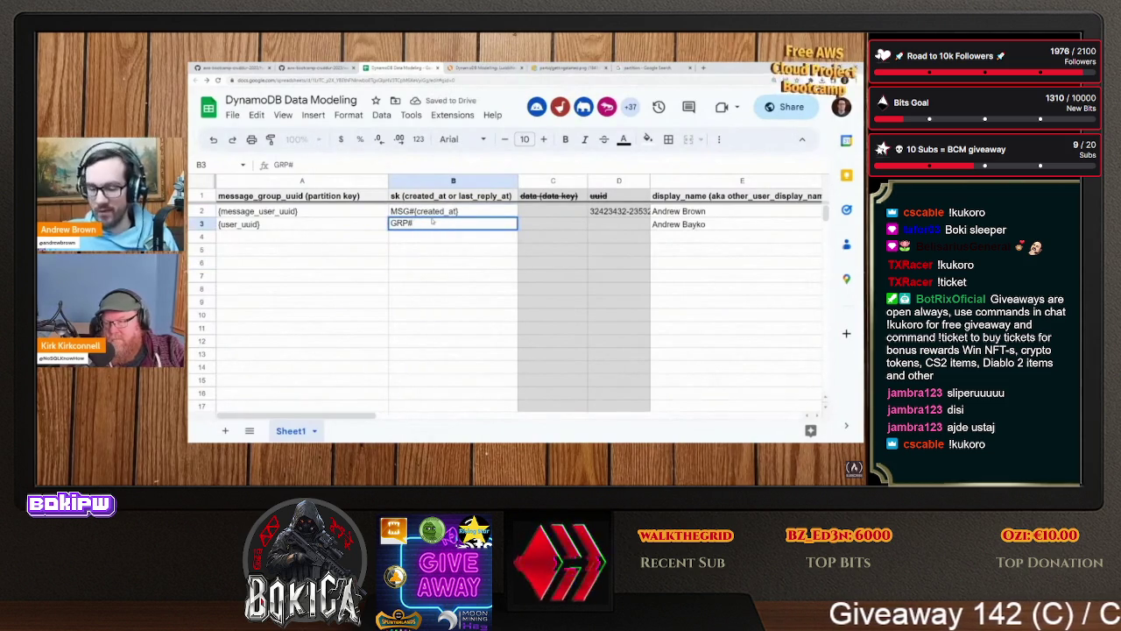
pyautogui.write('last_reply')
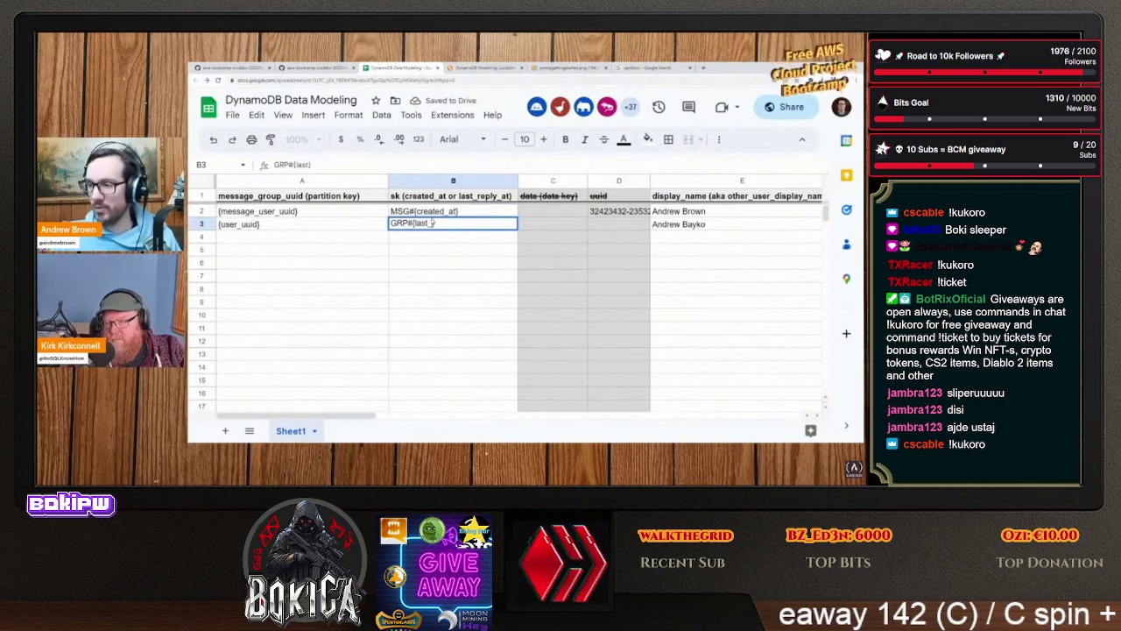
pyautogui.write('_at')
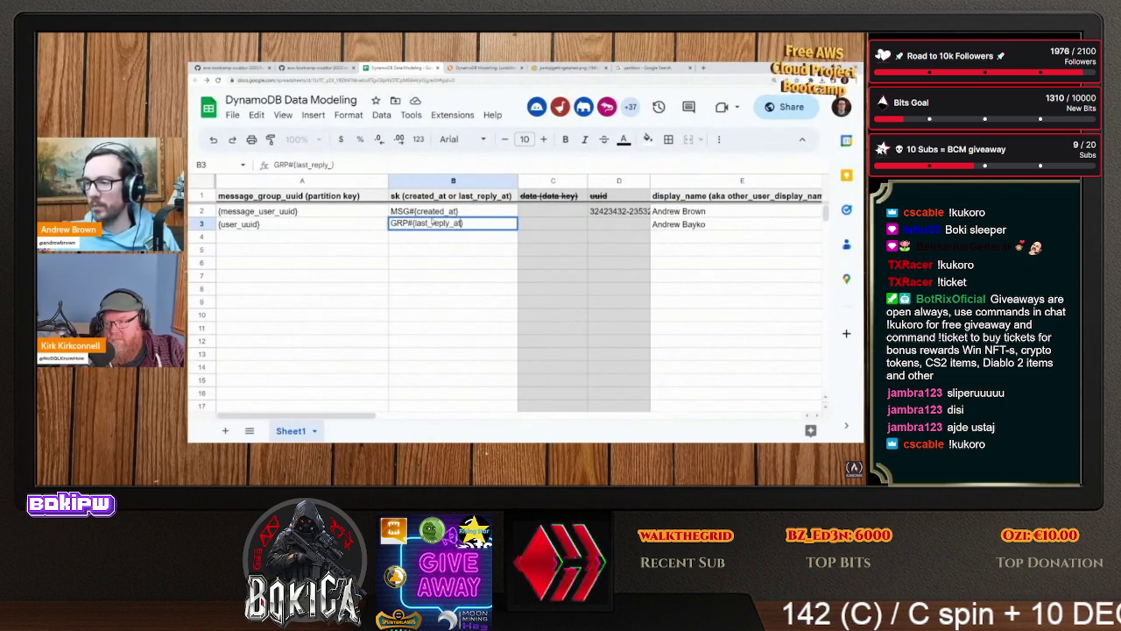
pyautogui.click(276, 288)
# Step: Check the query slides and leave A3 unchanged as {user_uuid}
pyautogui.click(276, 226)
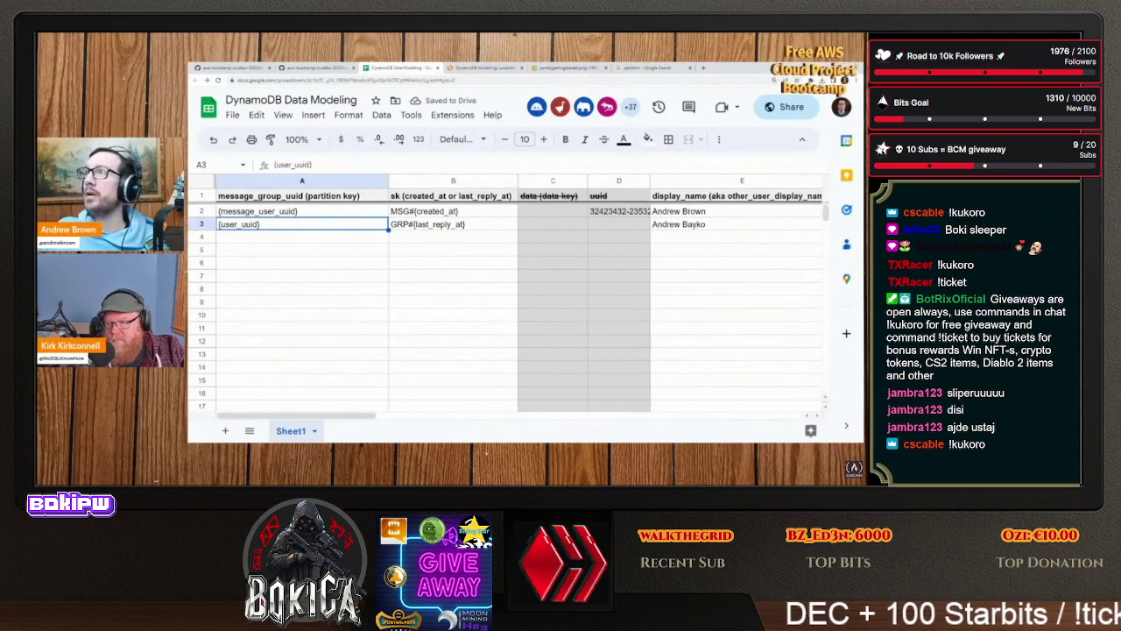
pyautogui.hotkey('alt', 'Tab')
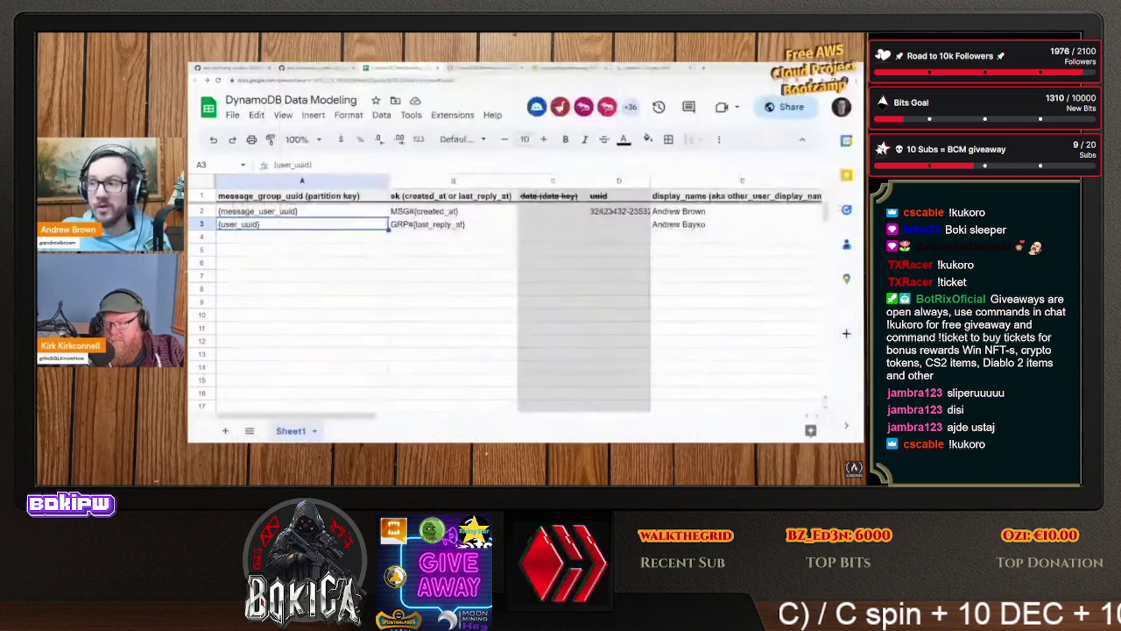
pyautogui.click(353, 268)
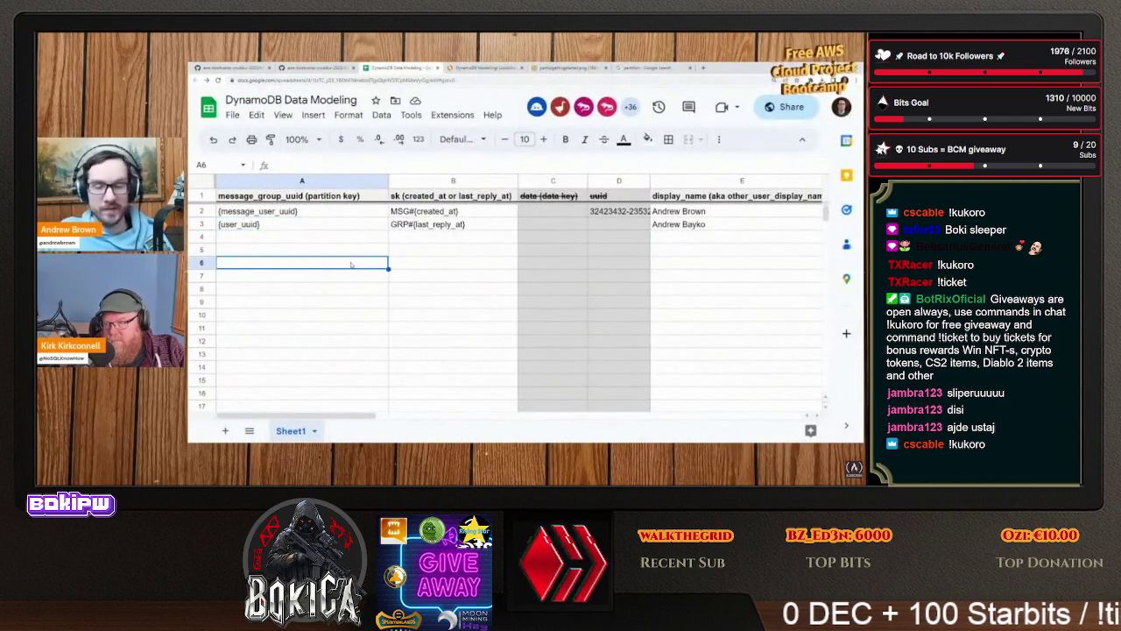
pyautogui.click(261, 227)
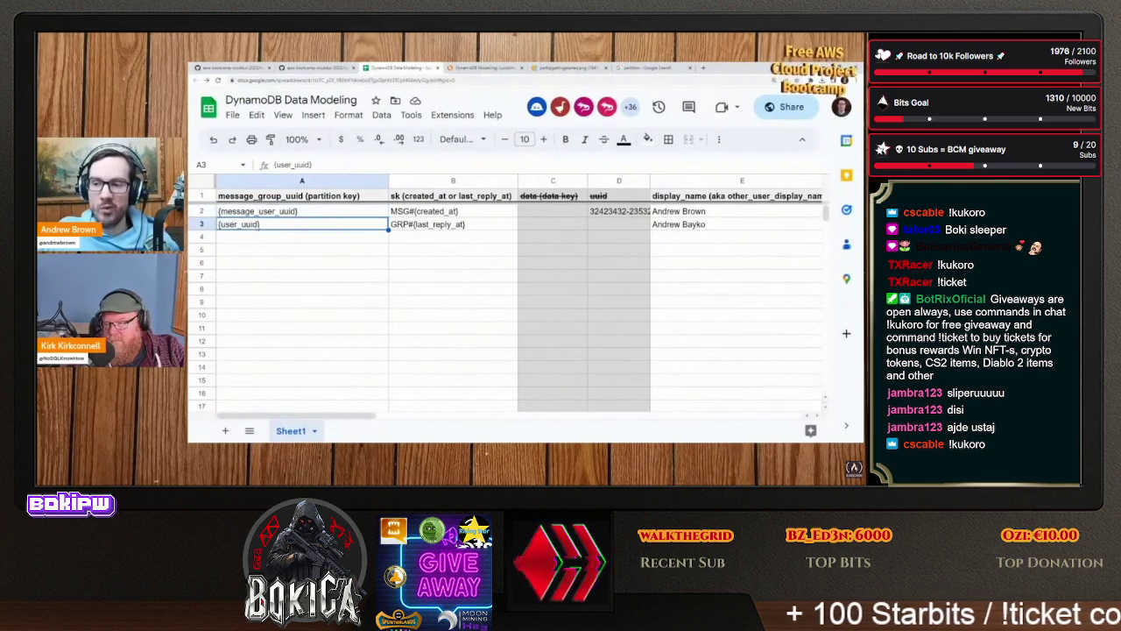
pyautogui.press('Return')
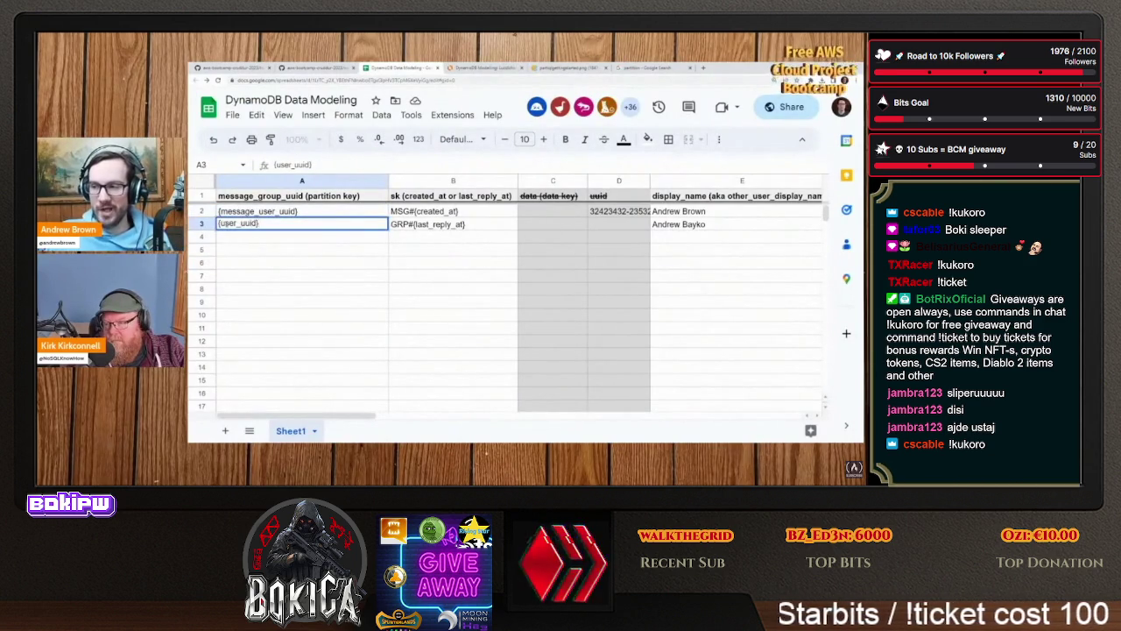
pyautogui.write('#')
pyautogui.press('BackSpace')
pyautogui.press('BackSpace')
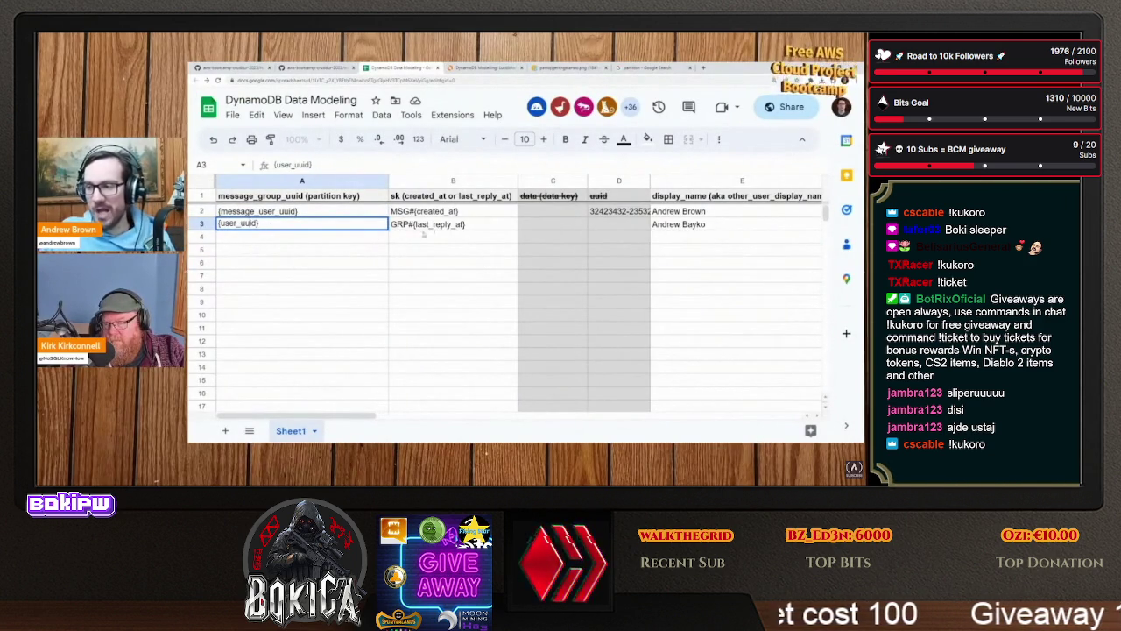
pyautogui.click(293, 267)
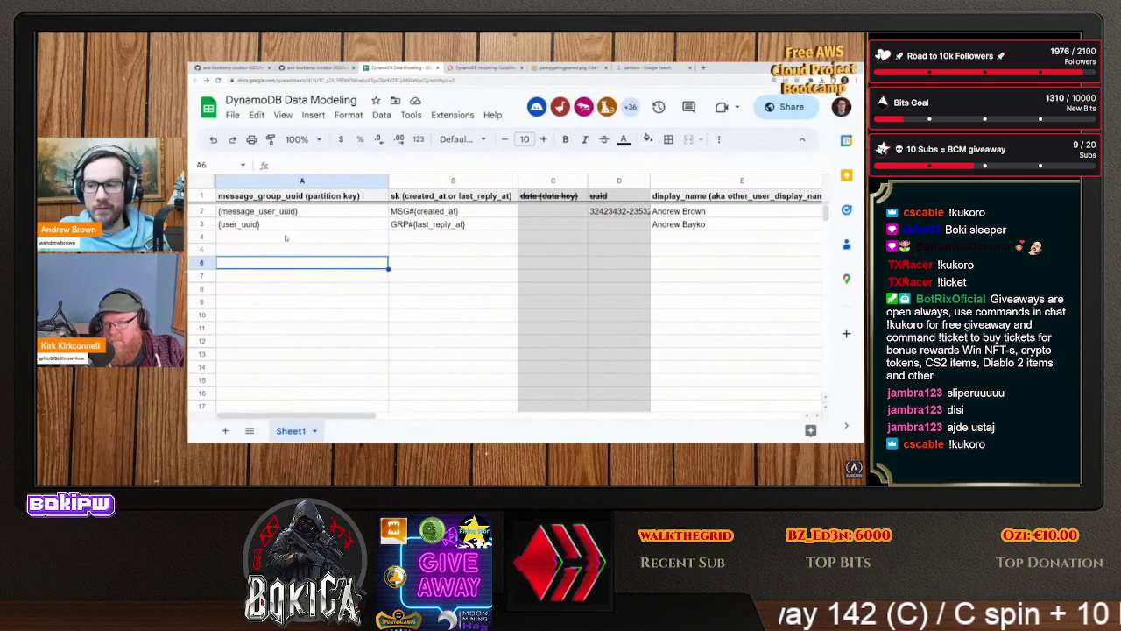
pyautogui.click(282, 211)
# Step: Rename the A1 partition key header to pk
pyautogui.click(285, 249)
pyautogui.click(321, 194)
pyautogui.write('pk')
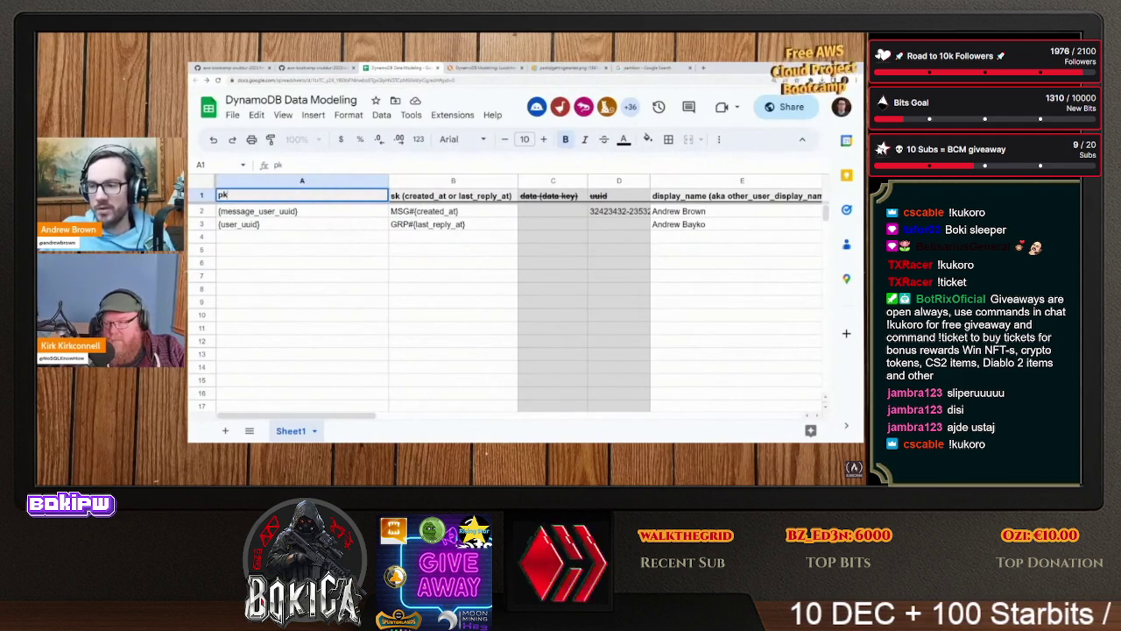
pyautogui.click(303, 247)
# Step: Prefix the partition keys: A2 becomes MSG#{message_user_uuid} and A3 becomes GRP#{user_uuid}
pyautogui.click(262, 213)
pyautogui.click(270, 225)
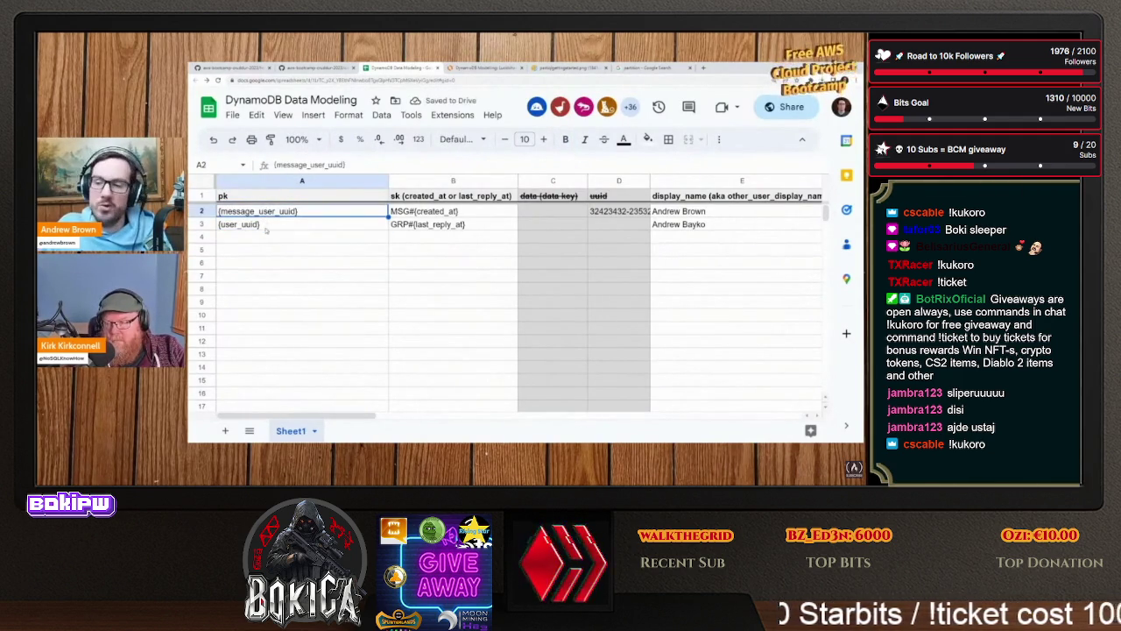
pyautogui.click(269, 214)
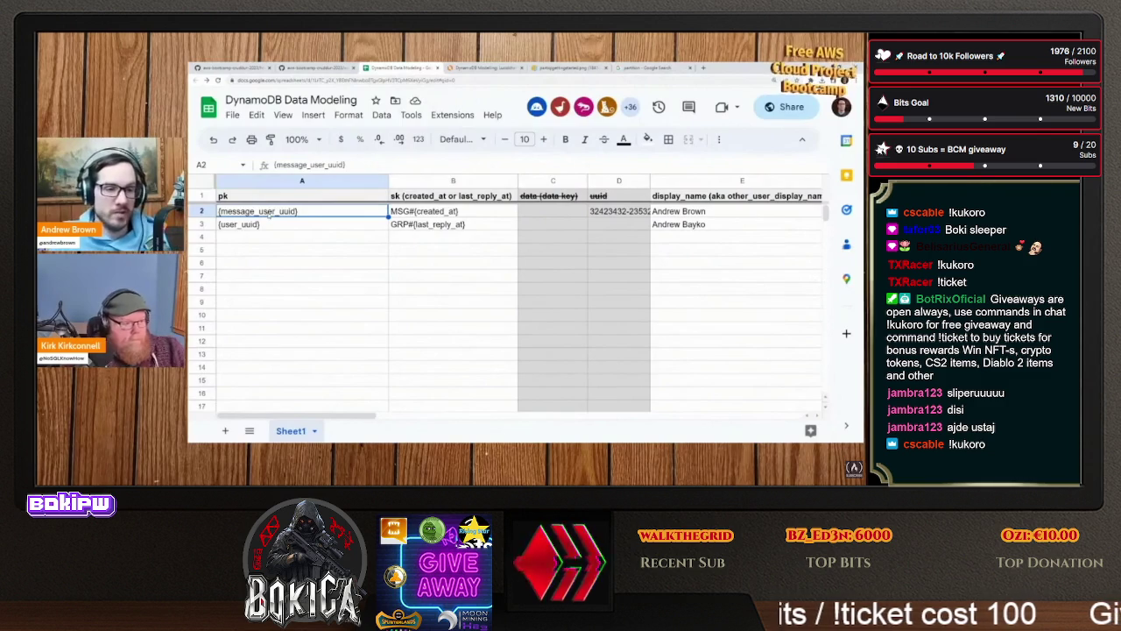
pyautogui.doubleClick(246, 210)
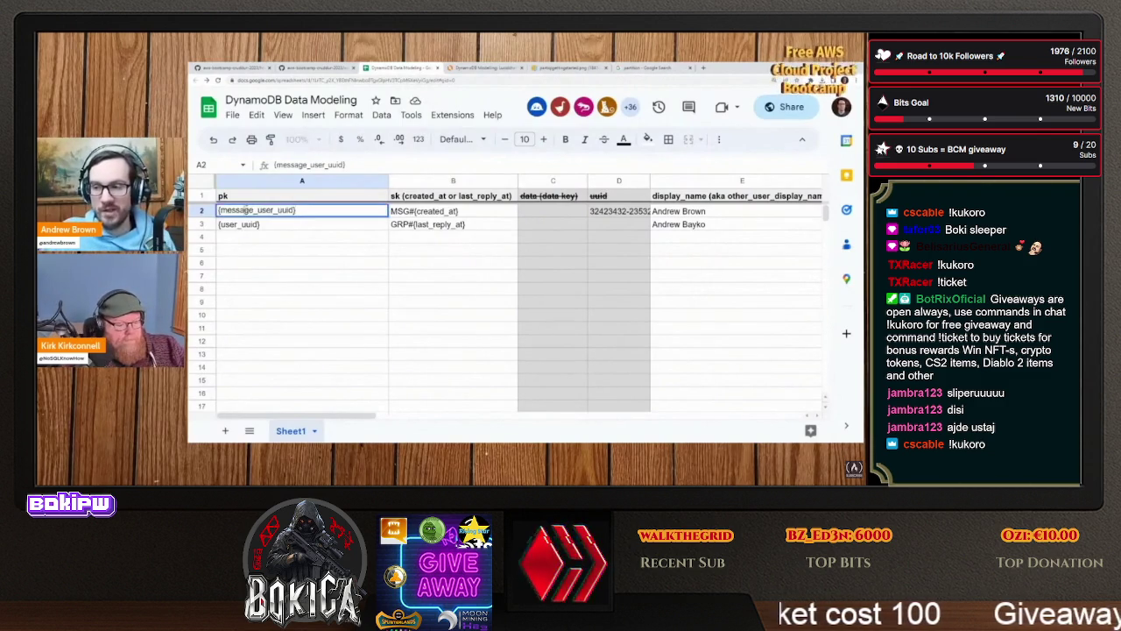
pyautogui.write('MSG_')
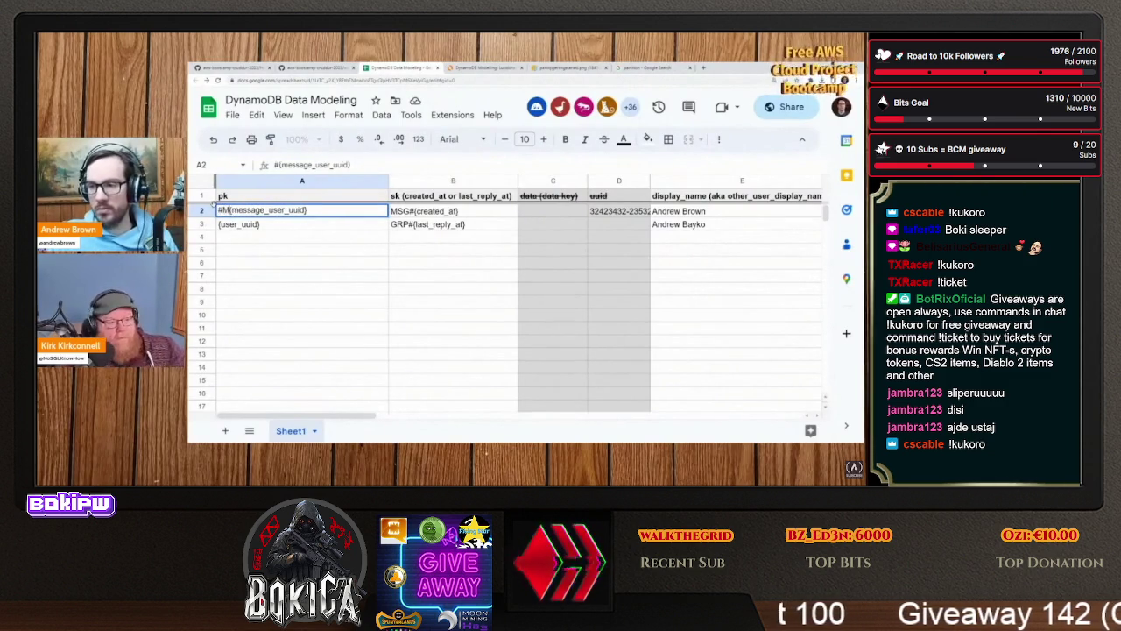
pyautogui.press('BackSpace')
pyautogui.write('#')
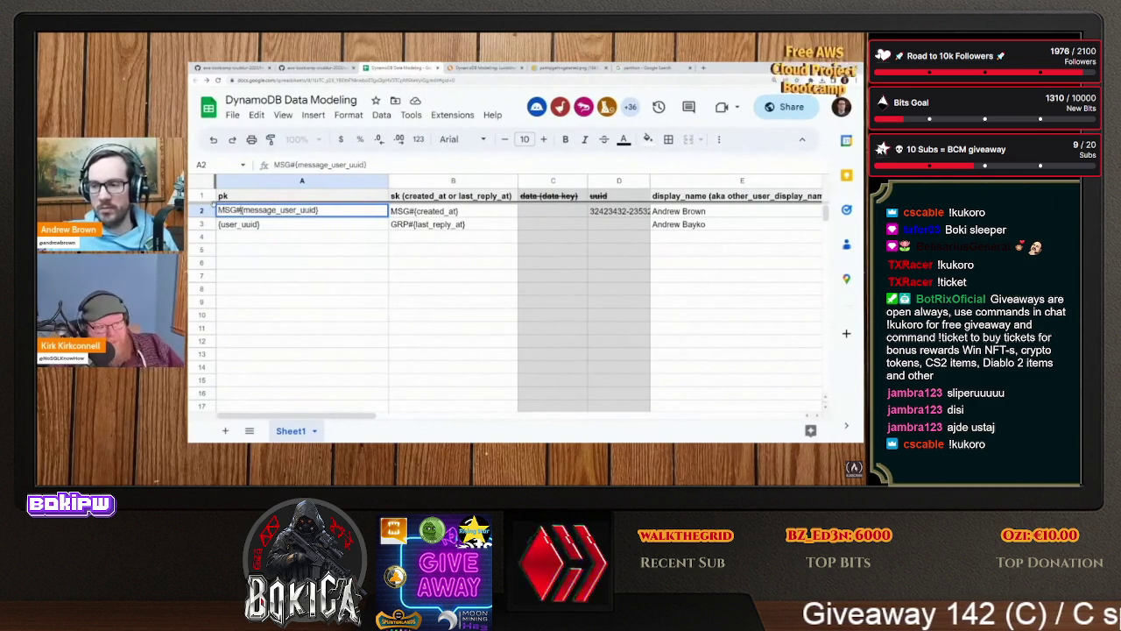
pyautogui.press('Return')
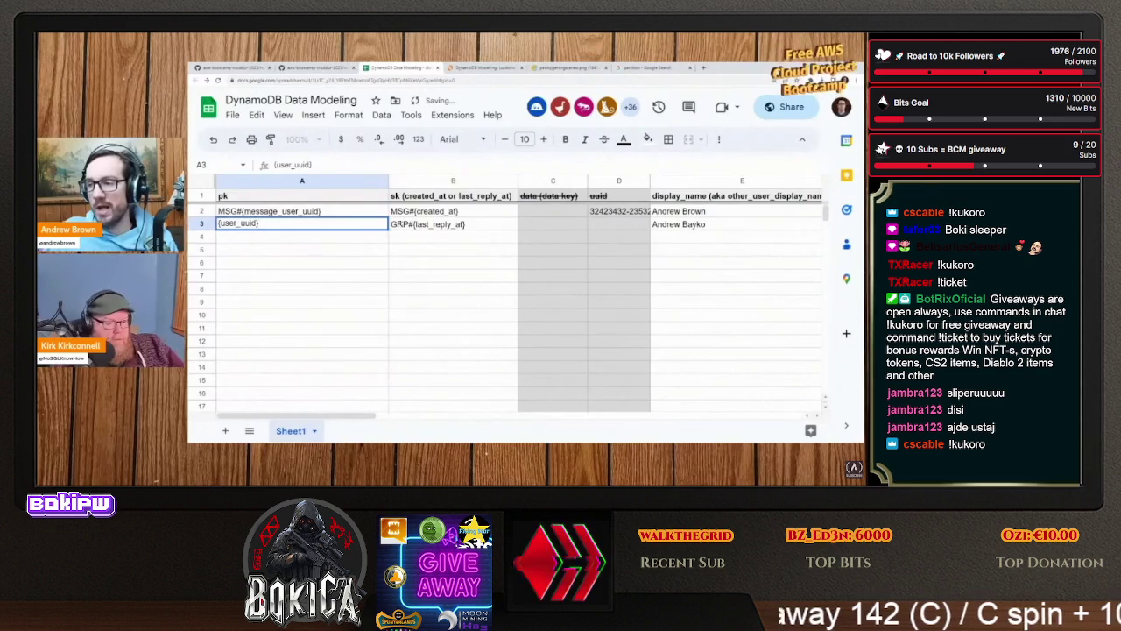
pyautogui.write('GRP#')
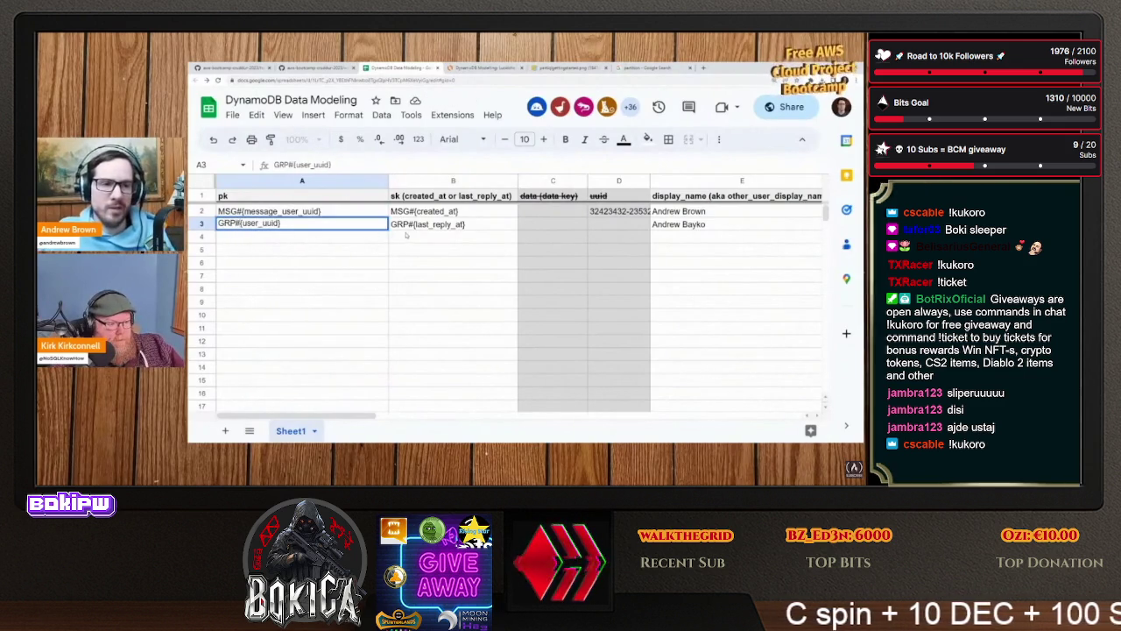
pyautogui.click(473, 317)
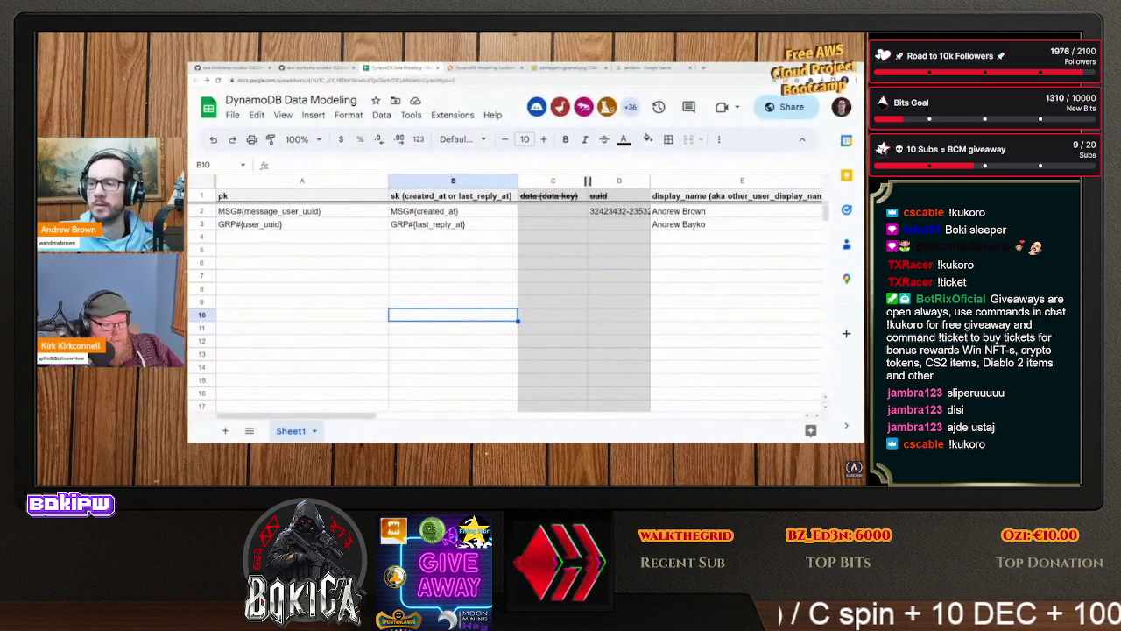
# Step: Edit A2 to MSG#{message_group_uuid}, replacing user with group
pyautogui.press('Up')
pyautogui.press('Up')
pyautogui.press('Up')
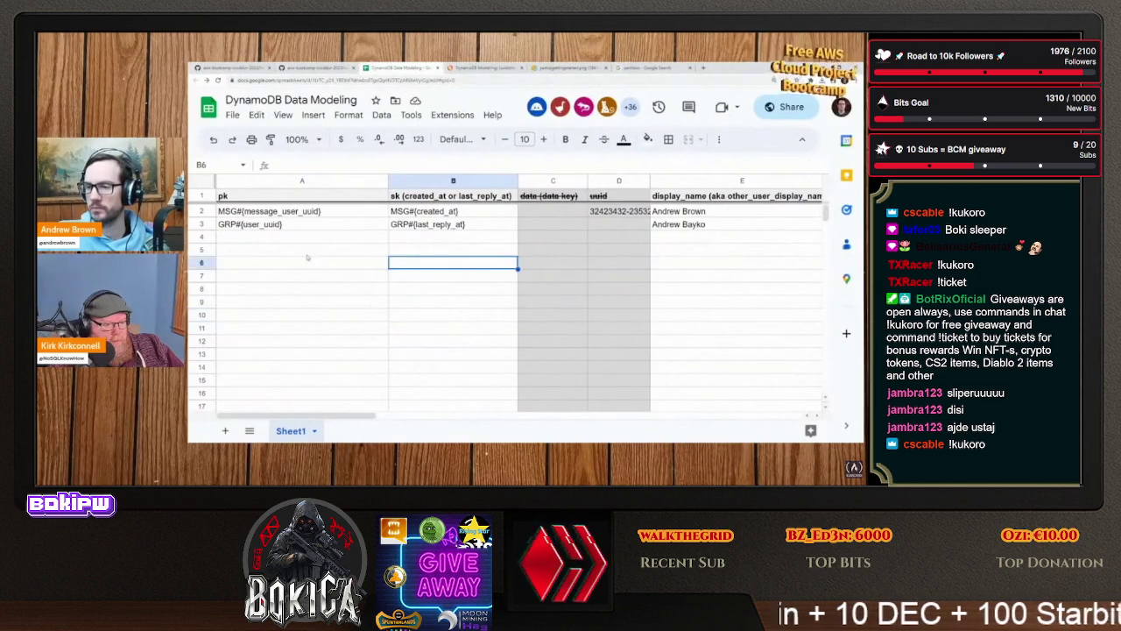
pyautogui.click(241, 212)
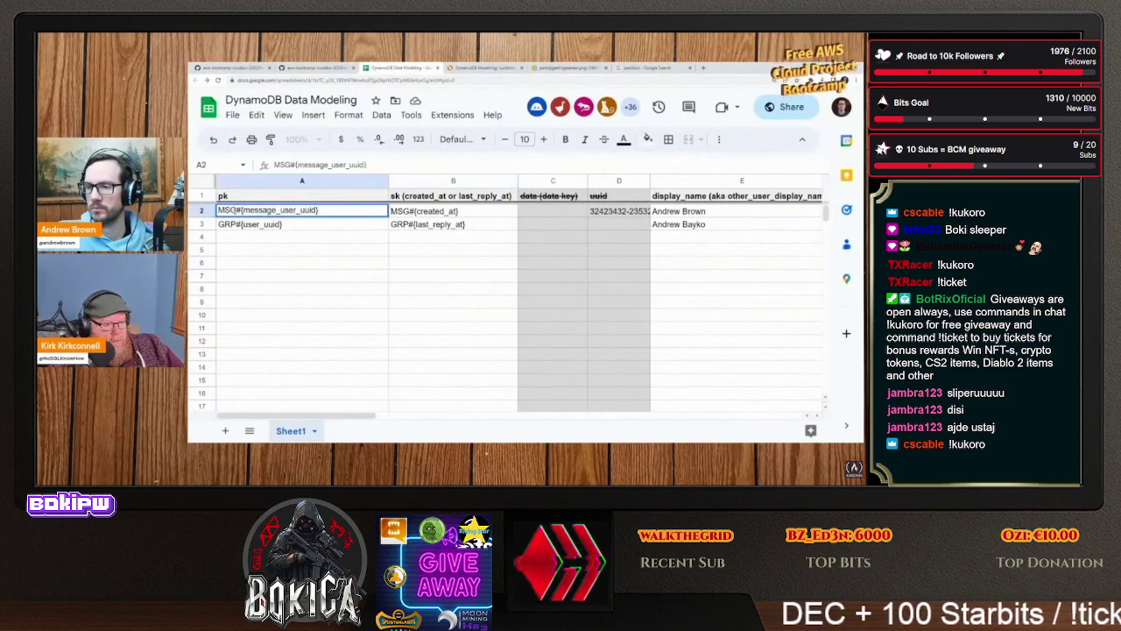
pyautogui.doubleClick(280, 210)
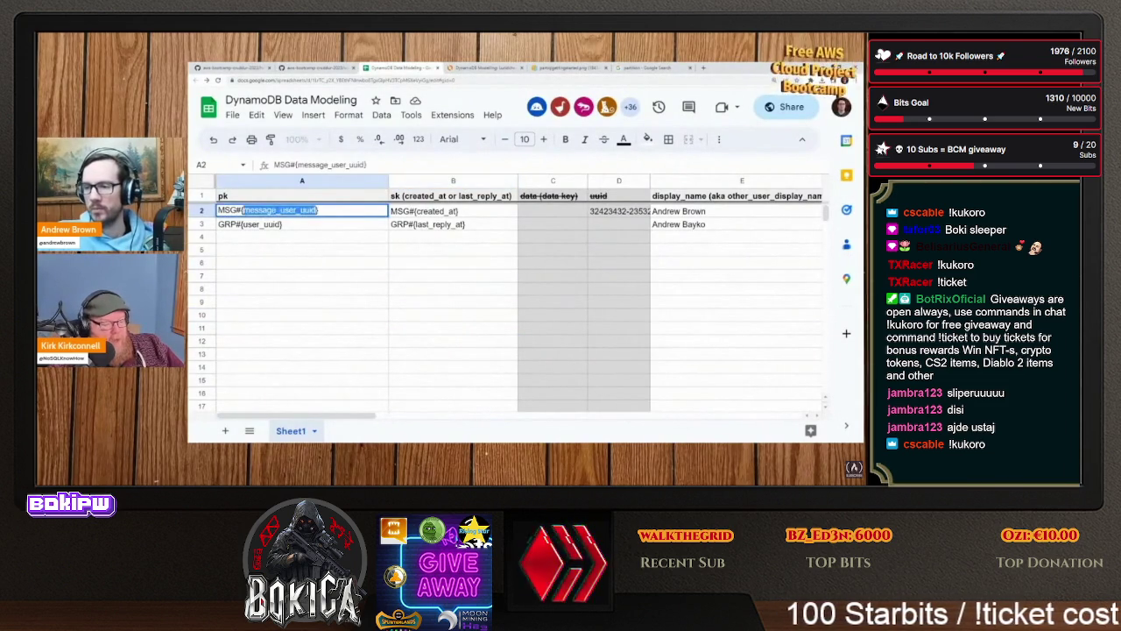
pyautogui.press('BackSpace')
pyautogui.press('BackSpace')
pyautogui.press('BackSpace')
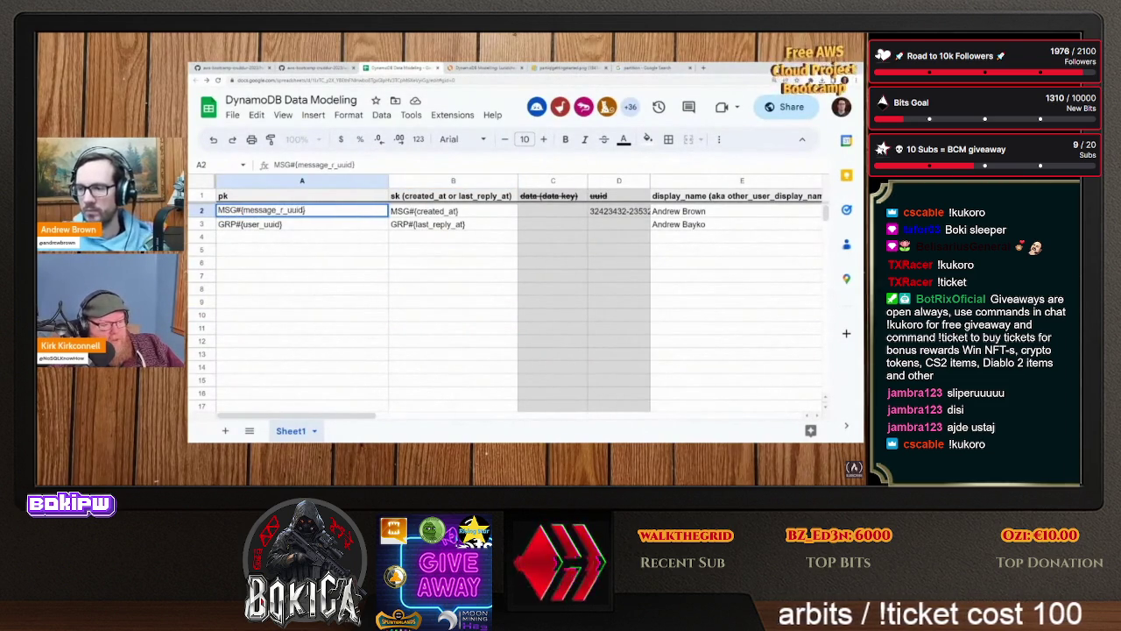
pyautogui.write('up')
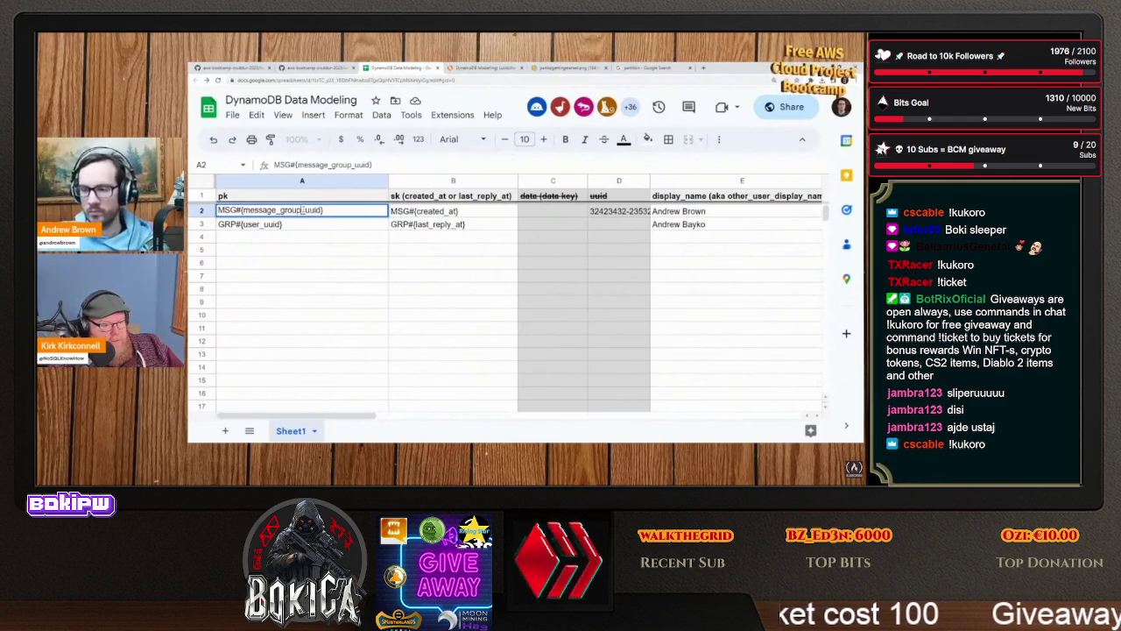
pyautogui.click(316, 277)
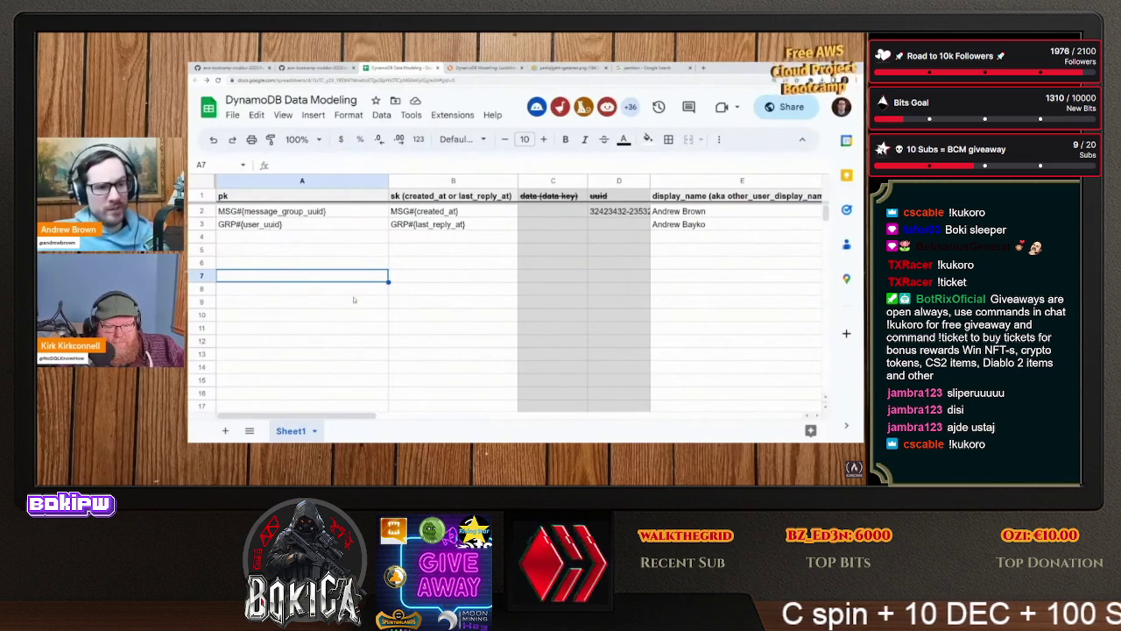
# Step: Glance at the DynamoDB Modelling diagram and come back to the sheet
pyautogui.click(482, 252)
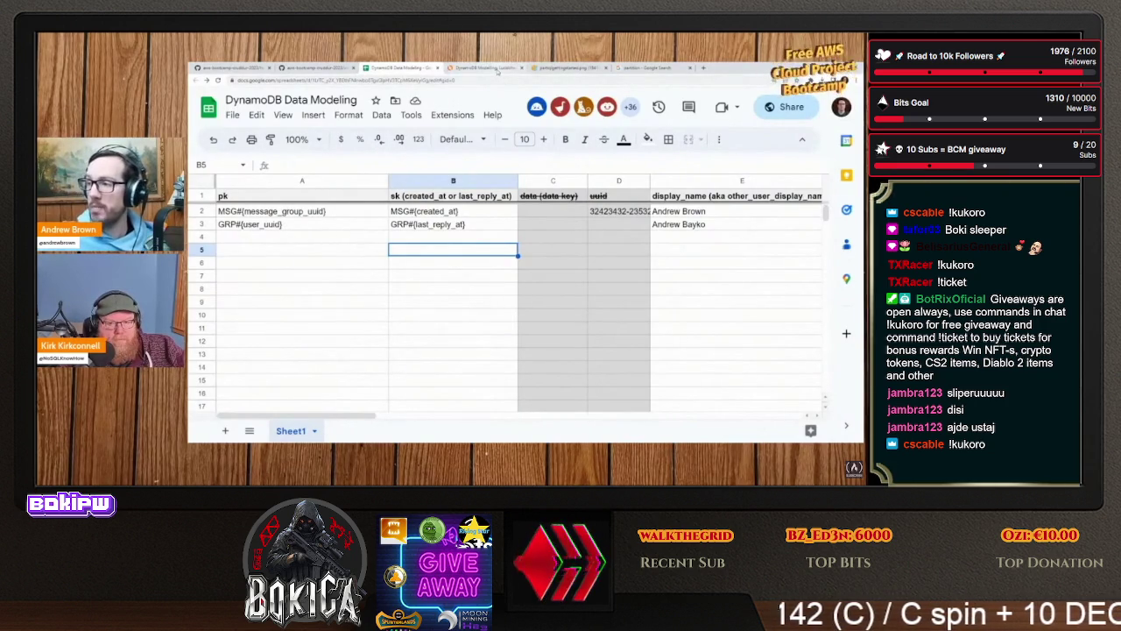
pyautogui.click(486, 68)
pyautogui.click(405, 68)
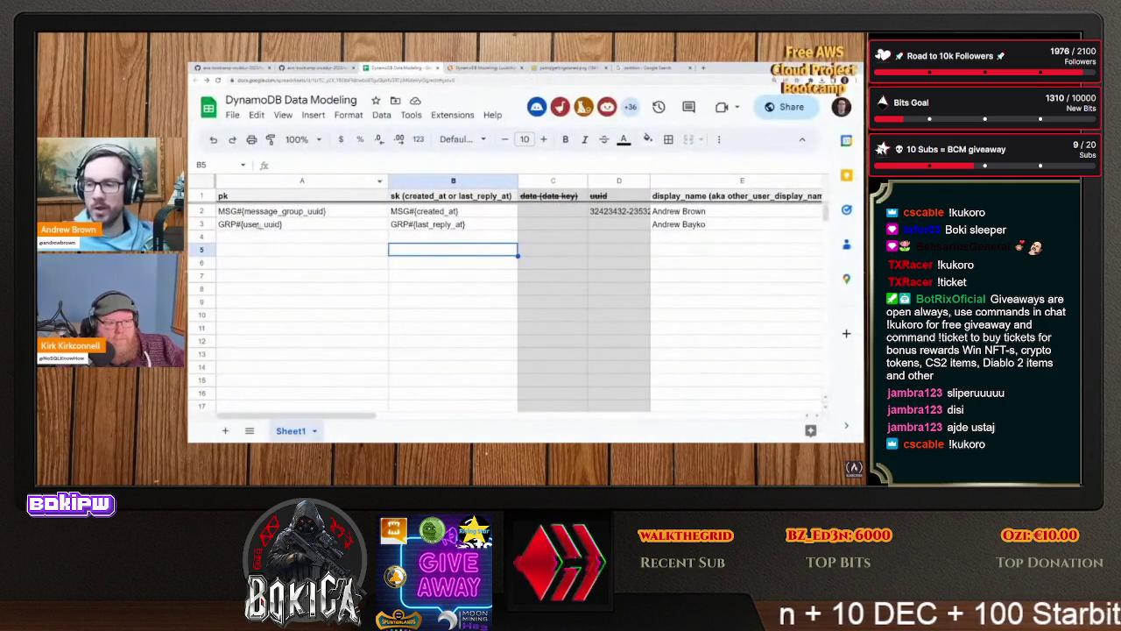
# Step: Switch to the Lucidchart diagram and pan past Patterns A, B and C to Pattern D's Backend box
pyautogui.doubleClick(254, 223)
pyautogui.hotkey('ctrl', 'Tab')
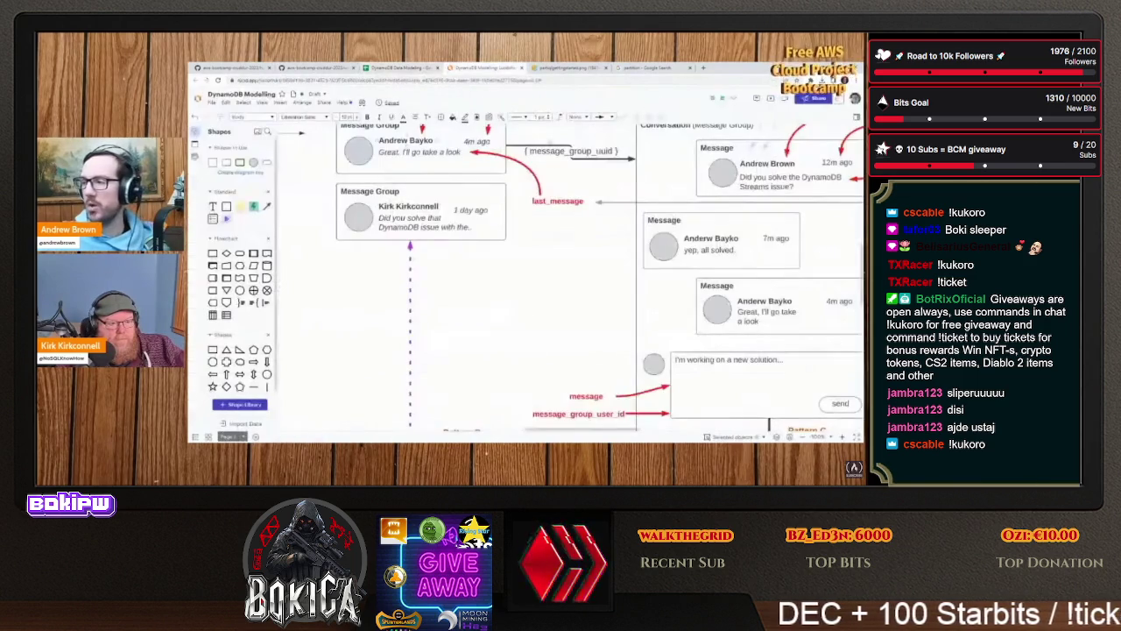
pyautogui.moveTo(587, 238)
pyautogui.mouseDown()
pyautogui.moveTo(395, 256)
pyautogui.moveTo(407, 220)
pyautogui.moveTo(431, 312)
pyautogui.moveTo(448, 303)
pyautogui.mouseUp()
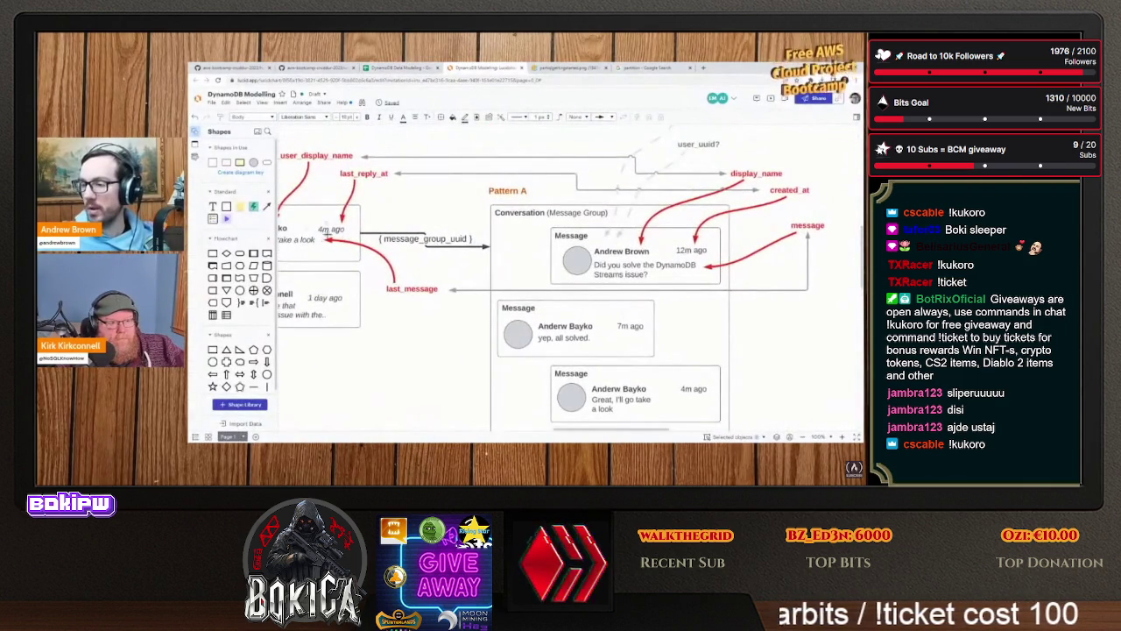
pyautogui.moveTo(407, 202); pyautogui.dragTo(619, 203)
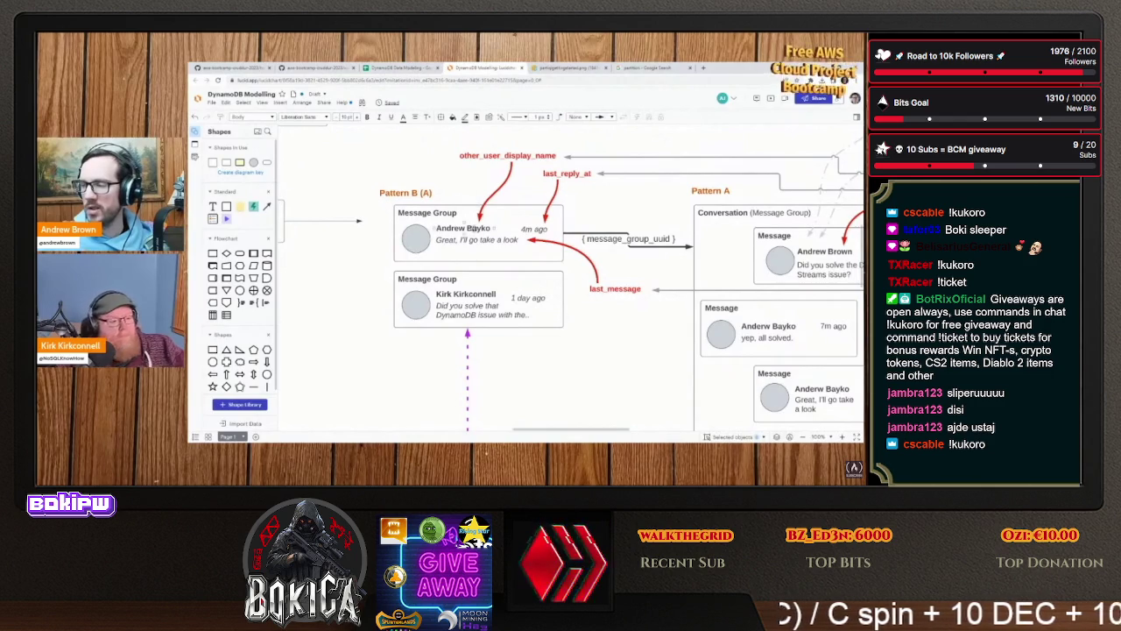
pyautogui.hscroll(3, 611, 201)
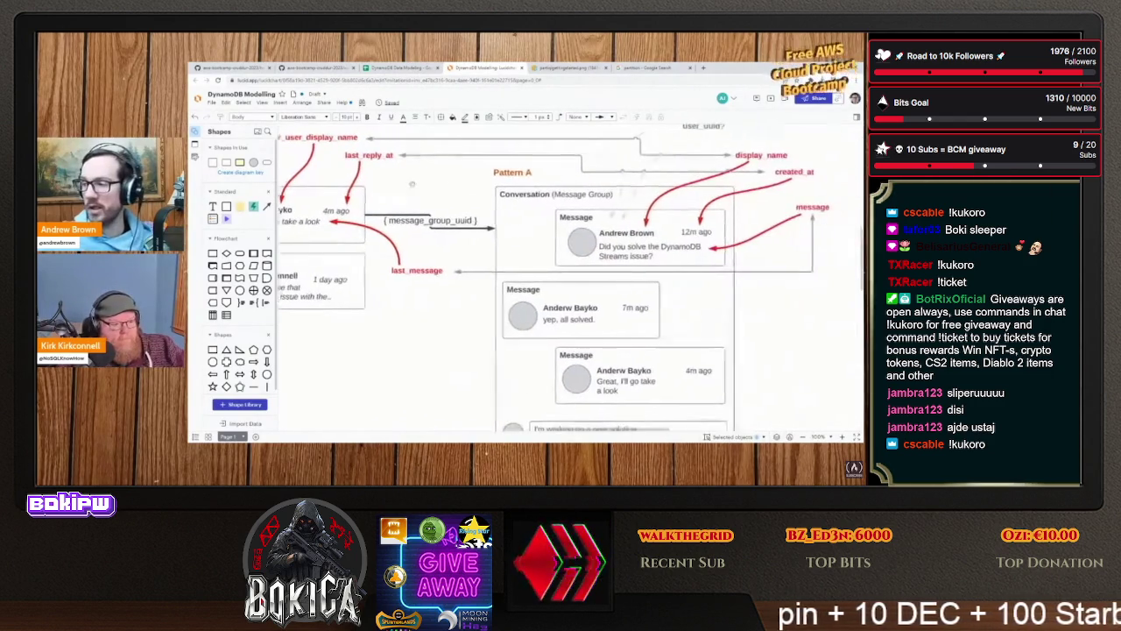
pyautogui.scroll(-3, 505, 208)
pyautogui.scroll(-2, 505, 209)
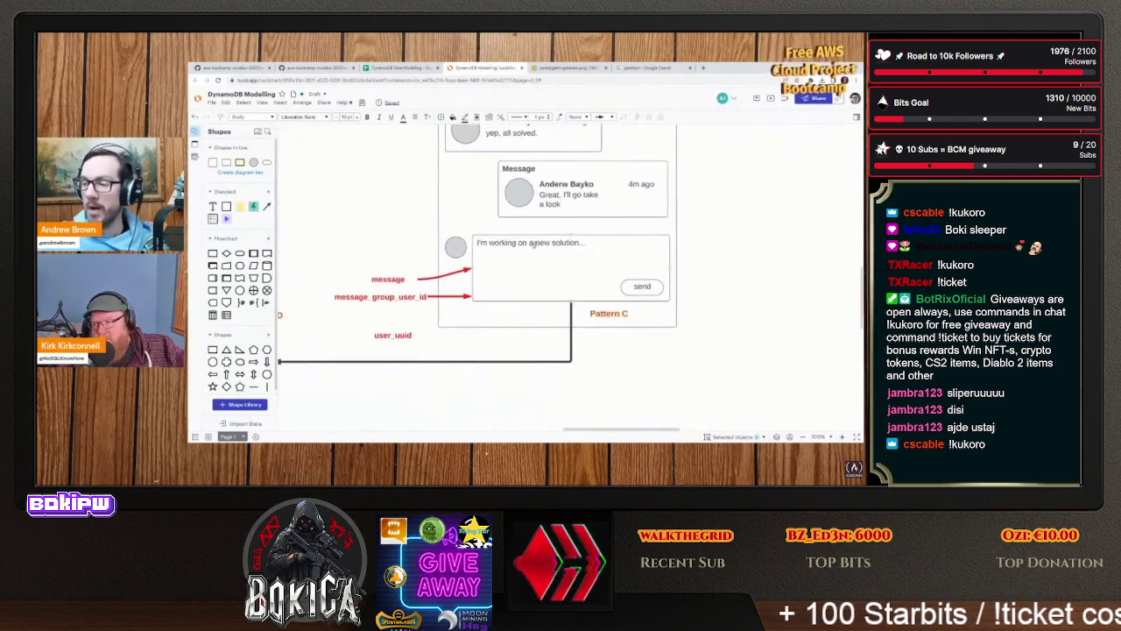
pyautogui.hscroll(-4, 569, 298)
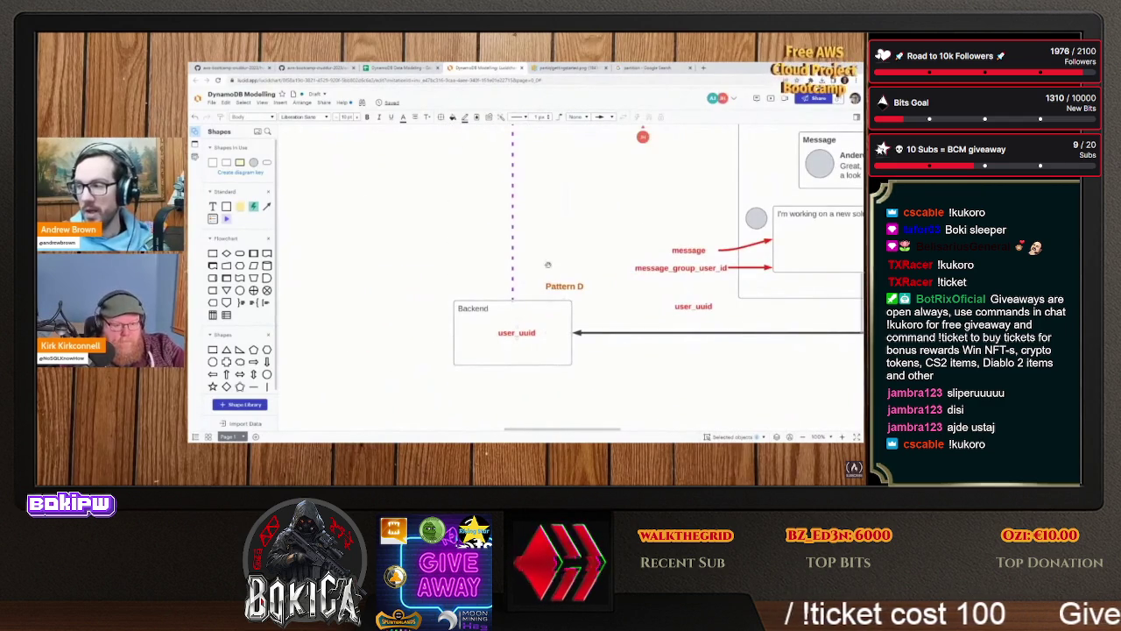
pyautogui.scroll(2, 551, 240)
pyautogui.hscroll(2, 551, 240)
pyautogui.scroll(-1, 551, 240)
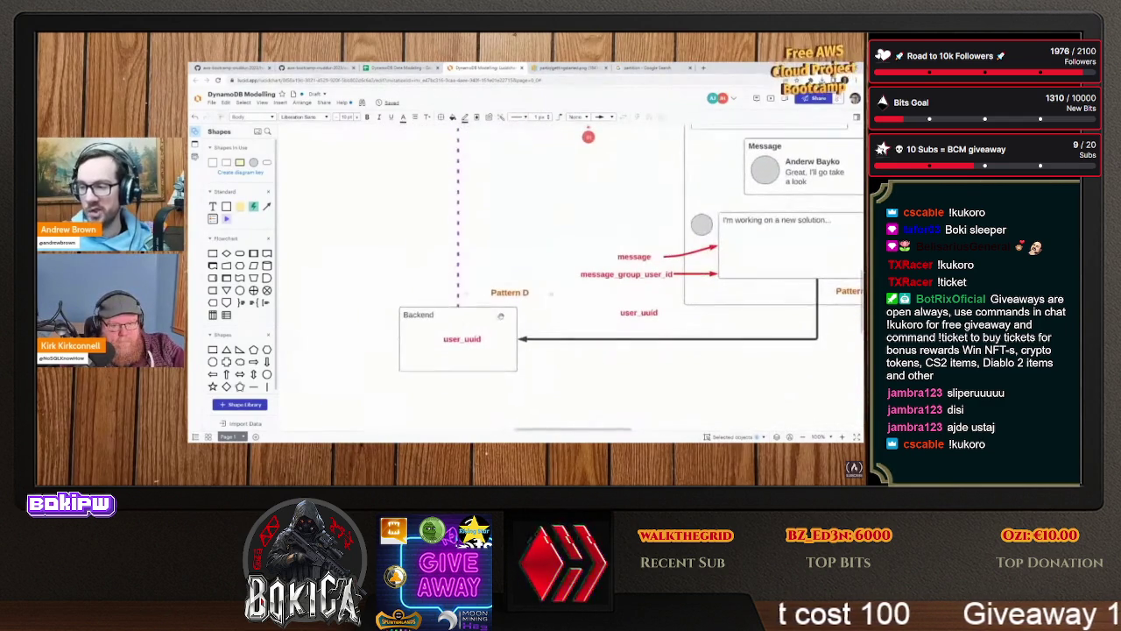
# Step: Place a Message Group box left of Pattern D, then duplicate it as a Message box
pyautogui.moveTo(213, 253); pyautogui.dragTo(380, 219)
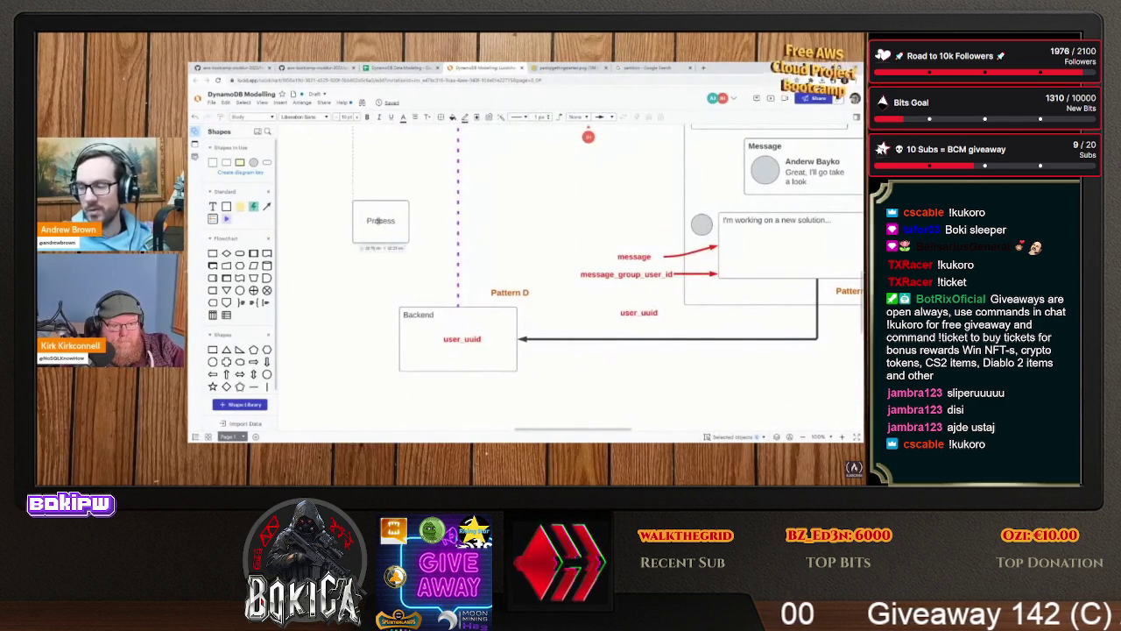
pyautogui.write('Bassag')
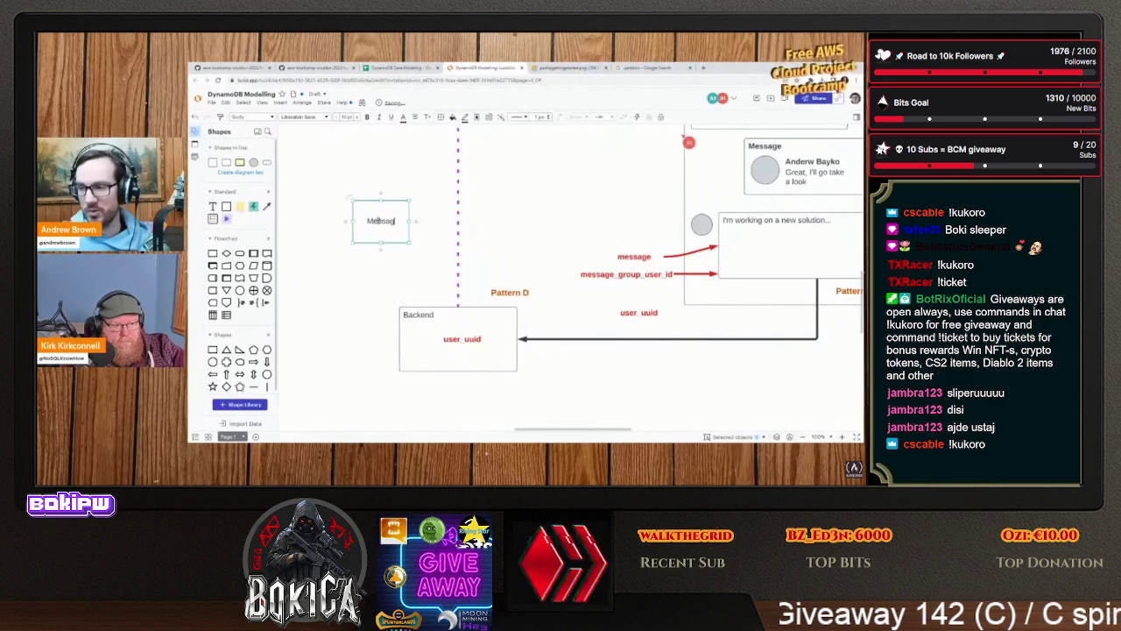
pyautogui.write('oup')
pyautogui.moveTo(380, 221)
pyautogui.mouseDown()
pyautogui.moveTo(349, 229)
pyautogui.moveTo(421, 235)
pyautogui.mouseUp()
pyautogui.hotkey('ctrl', 'd')
pyautogui.doubleClick(421, 235)
pyautogui.write('Message')
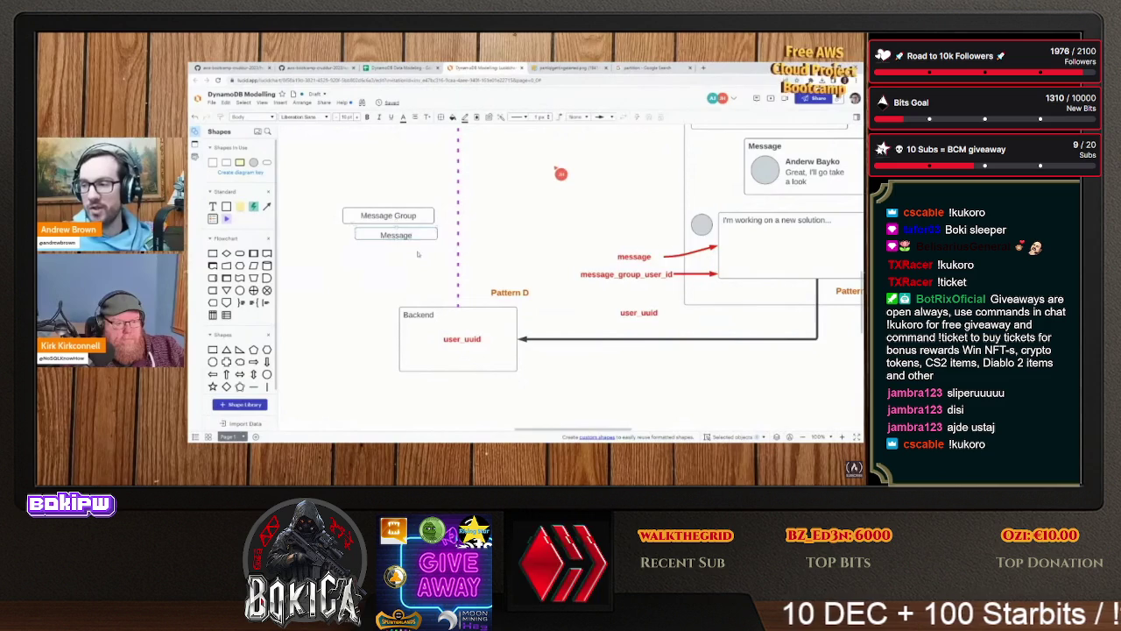
# Step: Add a second Message Group box and move all three shapes beside the Backend box
pyautogui.moveTo(561, 173); pyautogui.dragTo(621, 409)
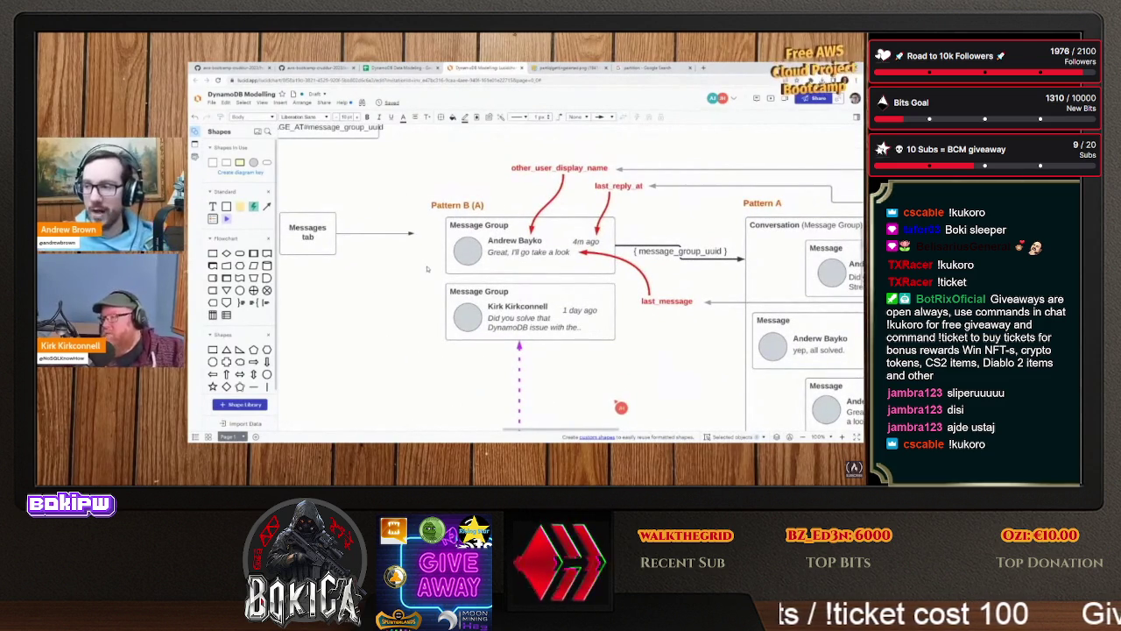
pyautogui.moveTo(455, 185); pyautogui.dragTo(433, 197)
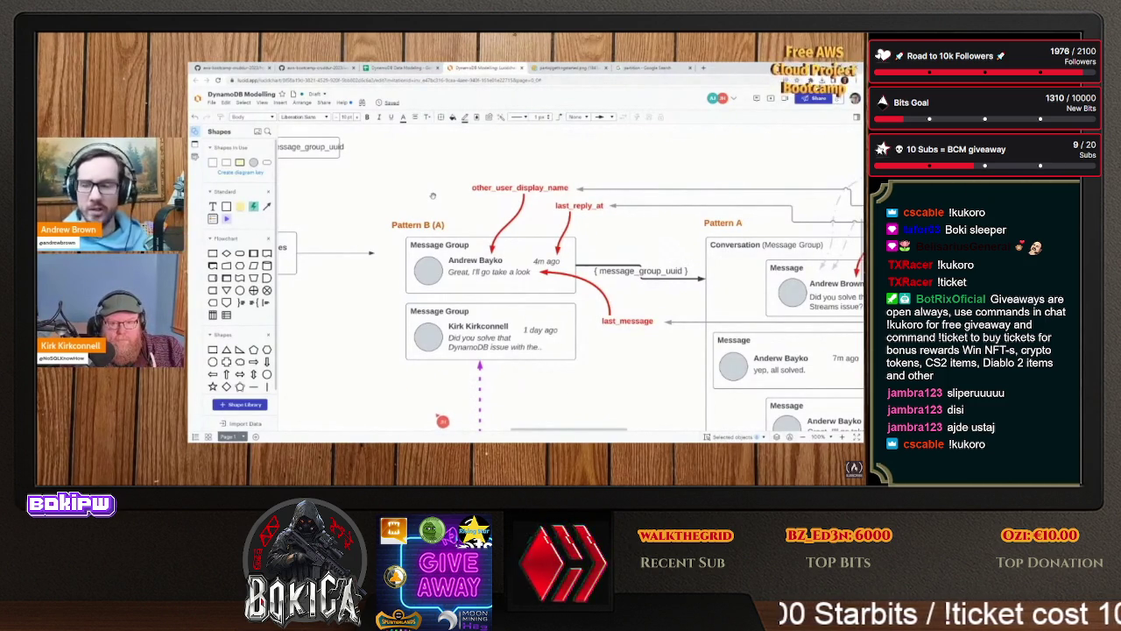
pyautogui.scroll(-5, 630, 297)
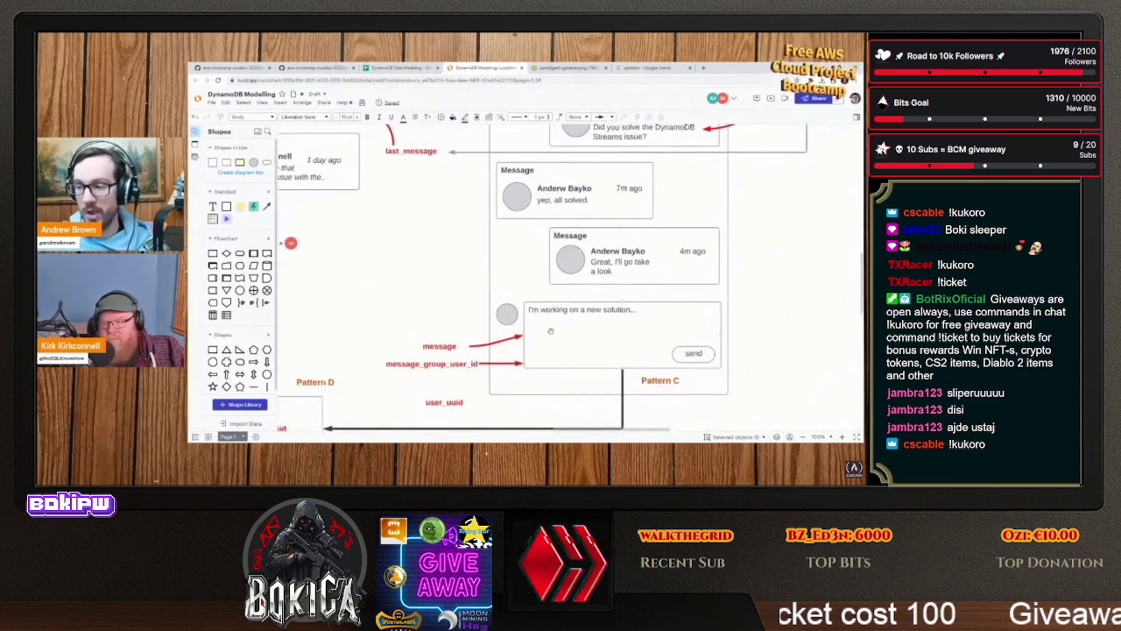
pyautogui.hscroll(-5, 486, 317)
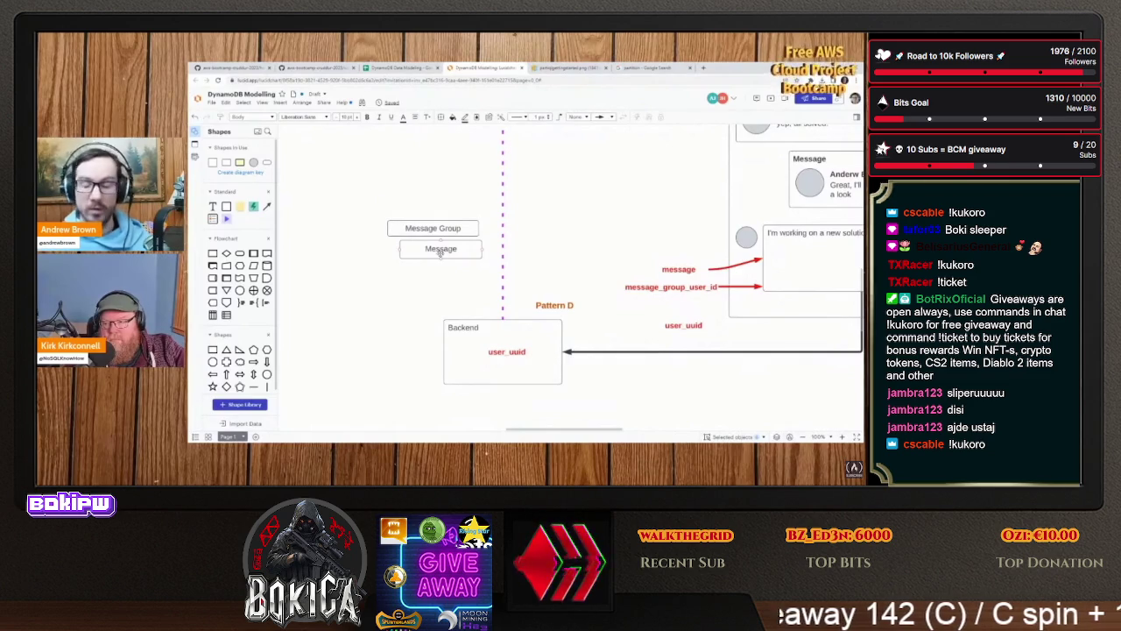
pyautogui.moveTo(433, 228); pyautogui.dragTo(433, 210)
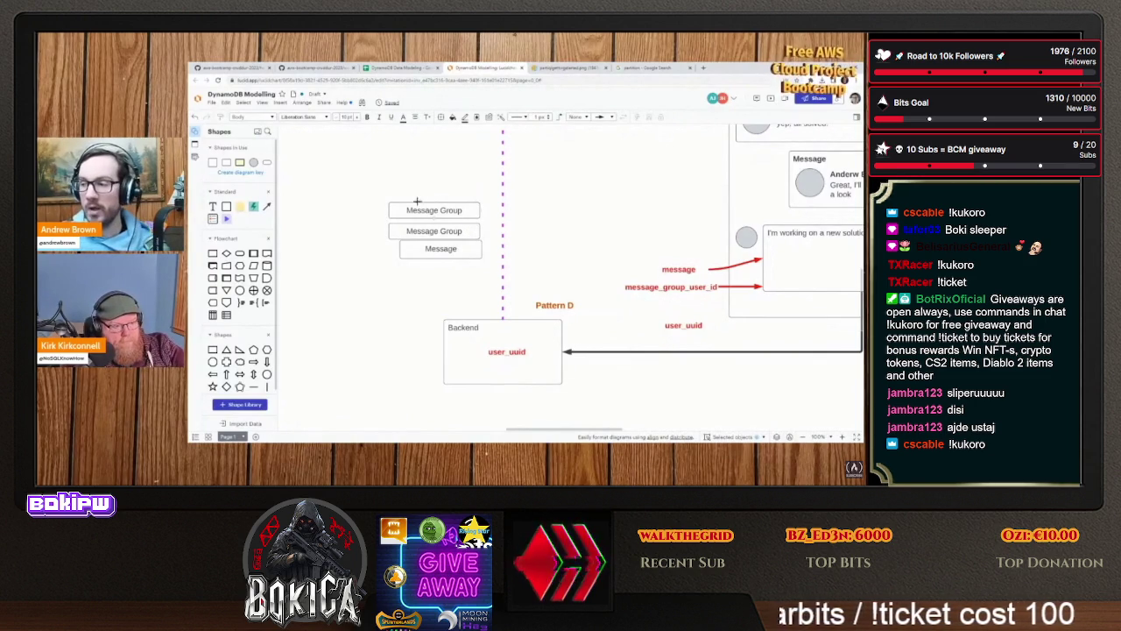
pyautogui.moveTo(421, 224)
pyautogui.mouseDown()
pyautogui.moveTo(408, 227)
pyautogui.moveTo(442, 259)
pyautogui.mouseUp()
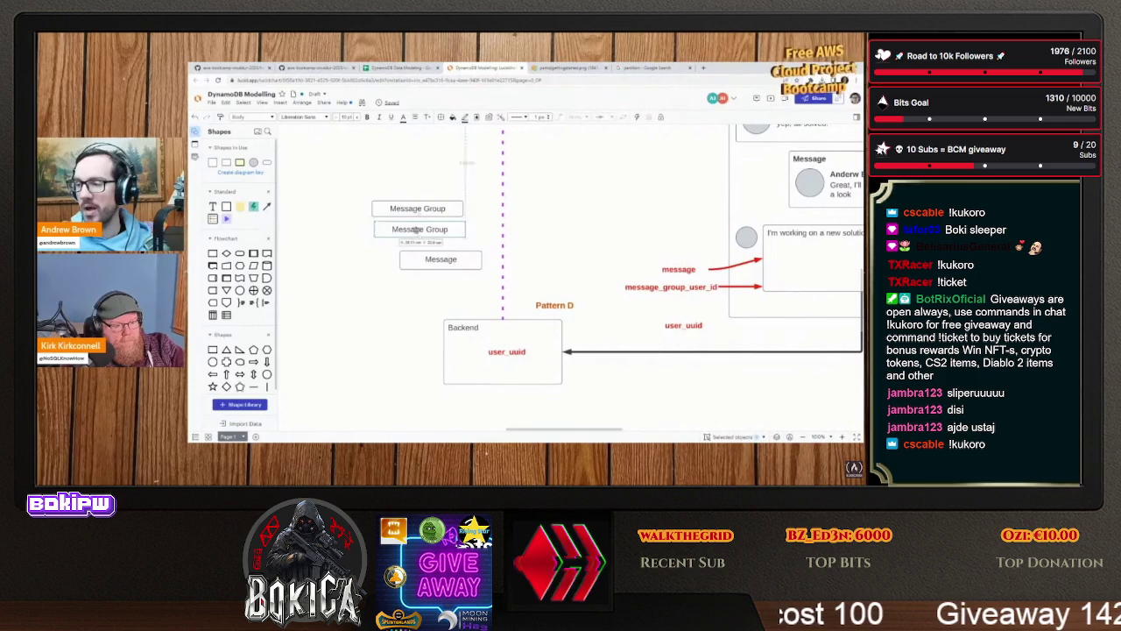
pyautogui.moveTo(343, 173)
pyautogui.mouseDown()
pyautogui.moveTo(481, 287)
pyautogui.moveTo(394, 344)
pyautogui.mouseUp()
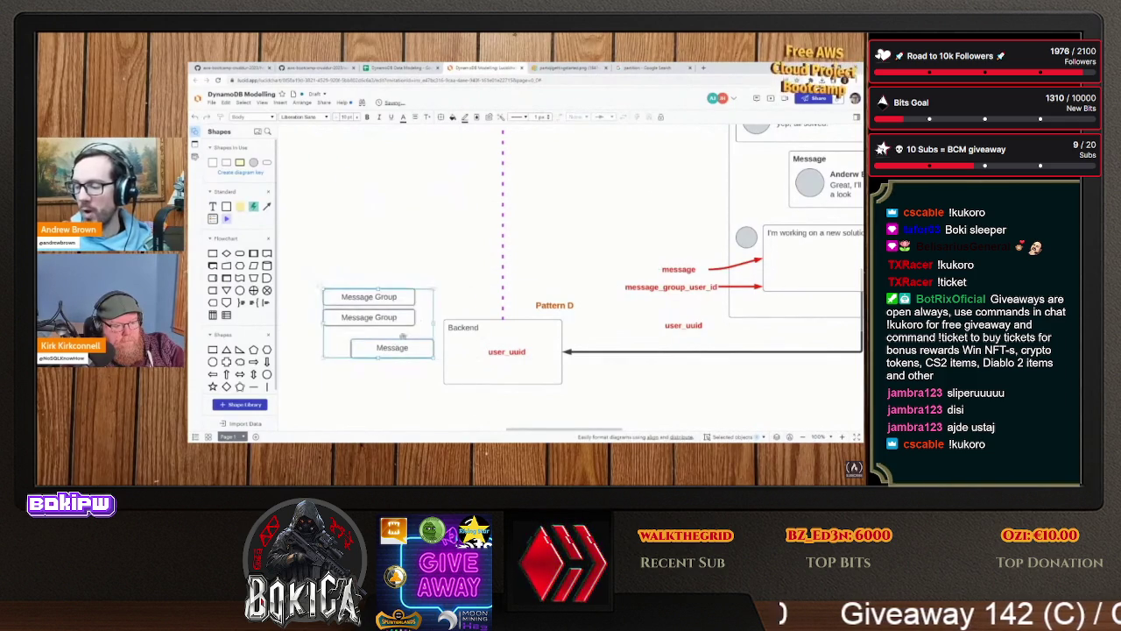
pyautogui.hscroll(5, 618, 282)
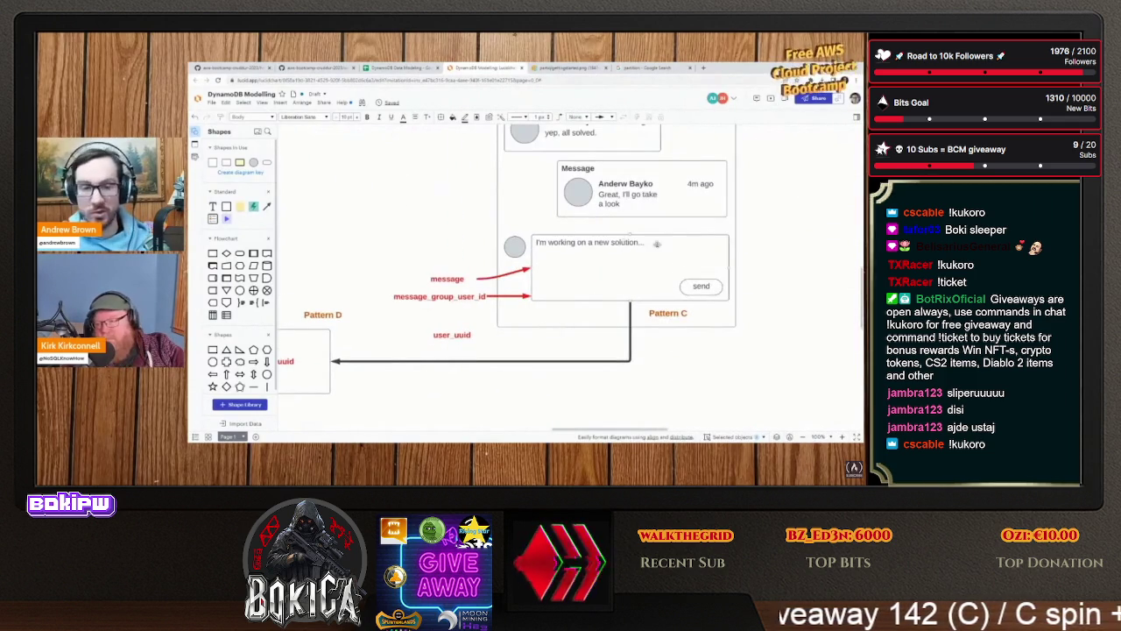